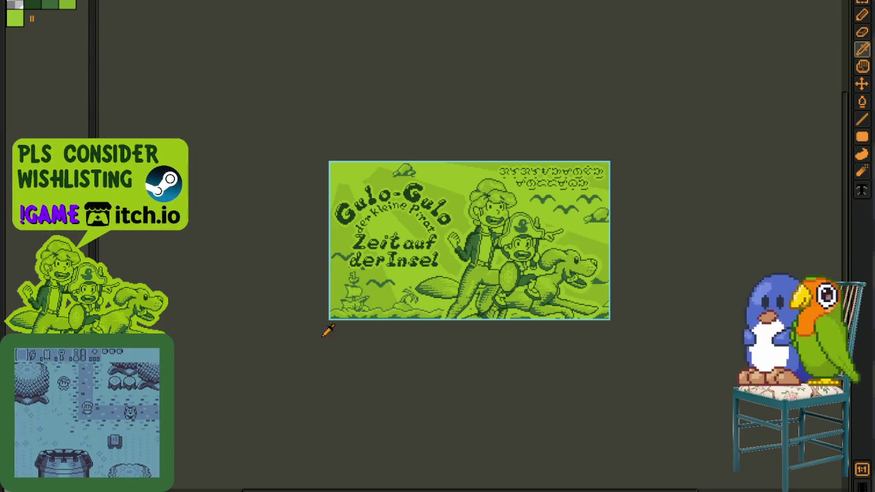
Switch from the German title art to the English 'Island Time' version, zooming to inspect it
{"action": "scroll", "coordinate": [445, 212], "scroll_direction": "up", "scroll_amount": 3}
{"action": "scroll", "coordinate": [427, 50], "scroll_direction": "down", "scroll_amount": 1}
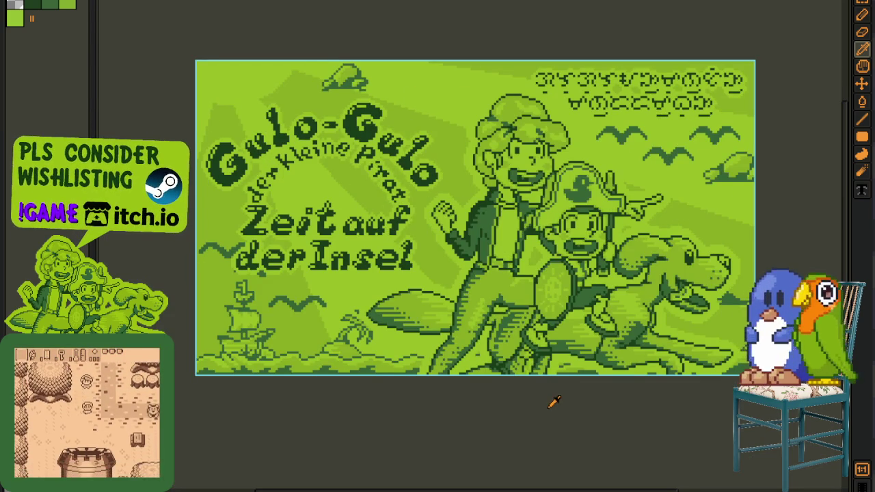
{"action": "key", "text": "ctrl+Tab"}
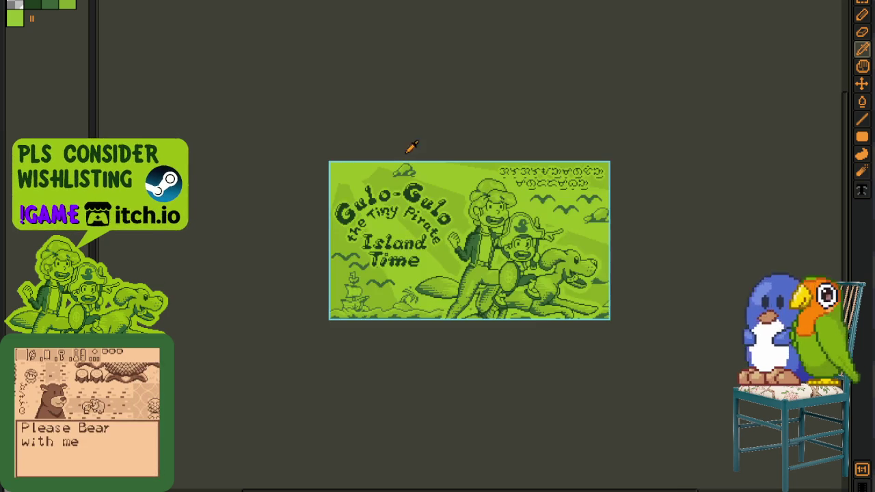
{"action": "scroll", "coordinate": [438, 205], "scroll_direction": "up", "scroll_amount": 3}
{"action": "scroll", "coordinate": [467, 247], "scroll_direction": "up", "scroll_amount": 2}
{"action": "scroll", "coordinate": [468, 248], "scroll_direction": "down", "scroll_amount": 1}
{"action": "scroll", "coordinate": [568, 399], "scroll_direction": "down", "scroll_amount": 2}
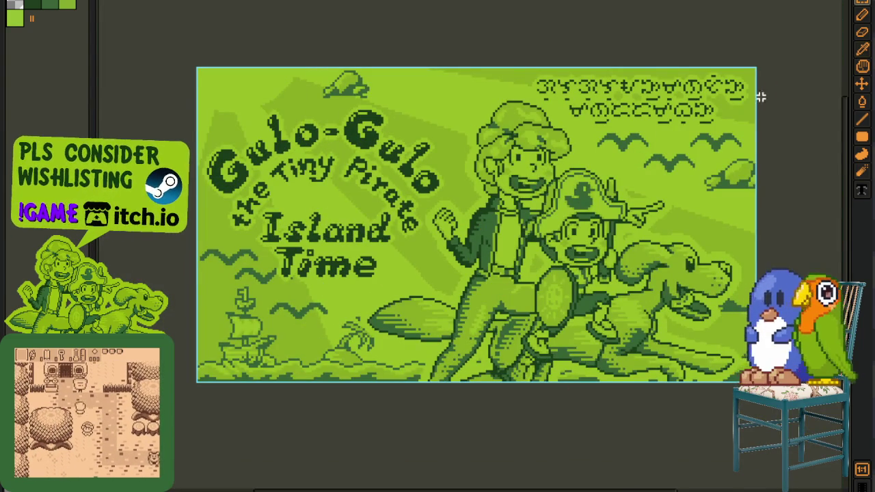
Marquee-select the lettering at the artwork's top right
{"action": "scroll", "coordinate": [714, 96], "scroll_direction": "up", "scroll_amount": 2}
{"action": "left_click_drag", "start_coordinate": [310, 35], "coordinate": [779, 161]}
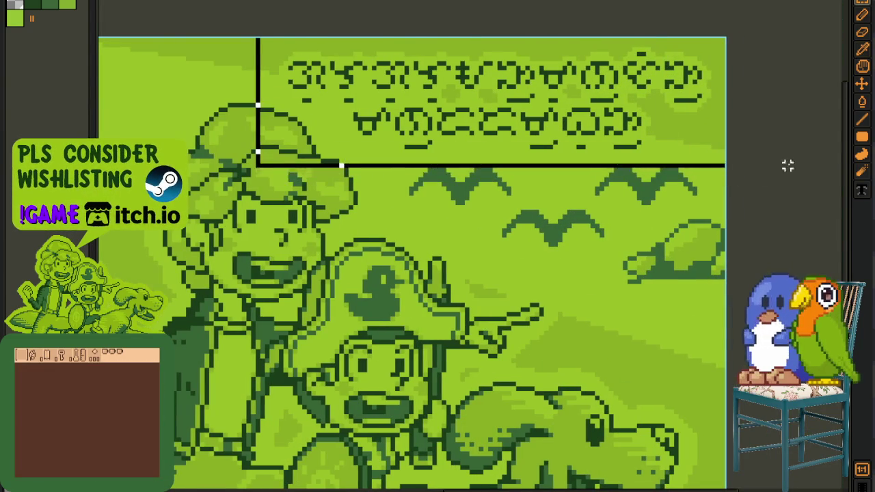
{"action": "scroll", "coordinate": [711, 191], "scroll_direction": "down", "scroll_amount": 2}
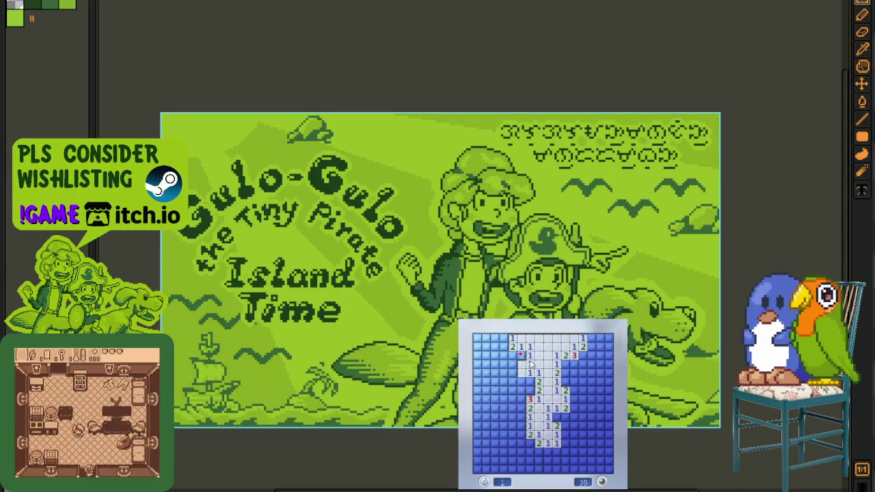
Reveal cells and flag mines down the left side of the board, opening the lower-left area
{"action": "left_click", "coordinate": [504, 357]}
{"action": "left_click", "coordinate": [495, 347]}
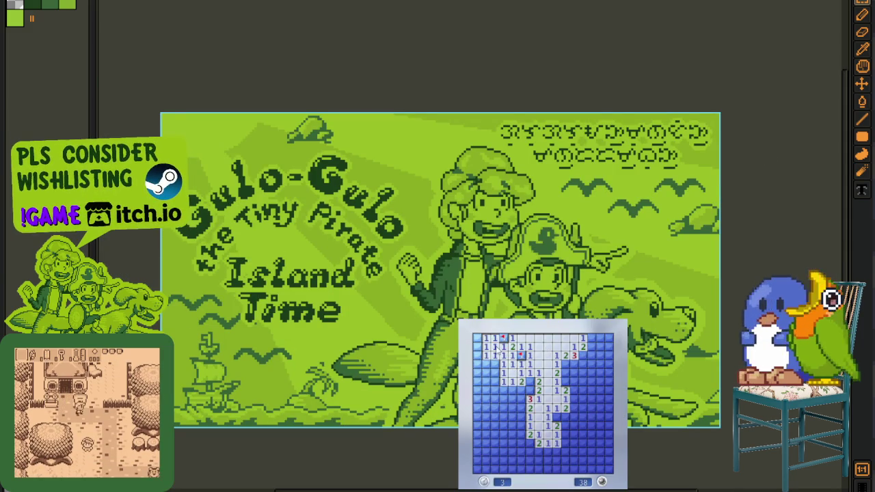
{"action": "right_click", "coordinate": [494, 364]}
{"action": "left_click", "coordinate": [493, 374]}
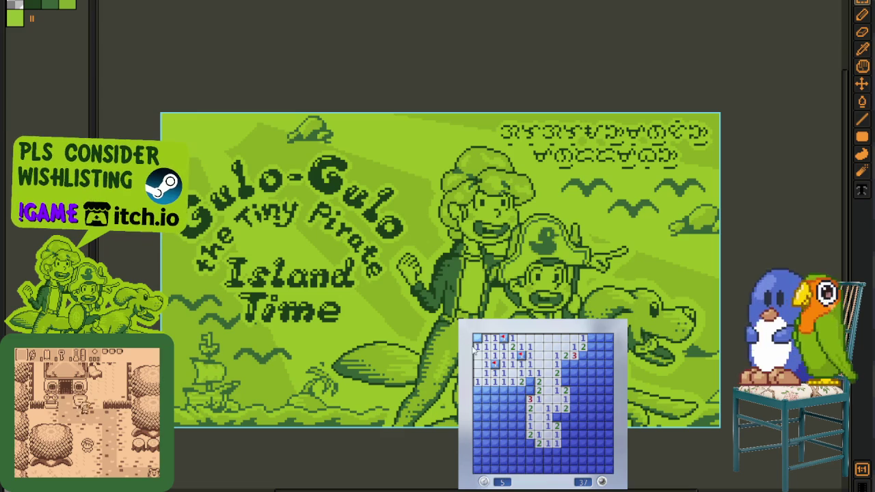
{"action": "right_click", "coordinate": [530, 387]}
{"action": "left_click", "coordinate": [521, 390]}
{"action": "right_click", "coordinate": [521, 408]}
{"action": "left_click", "coordinate": [525, 419]}
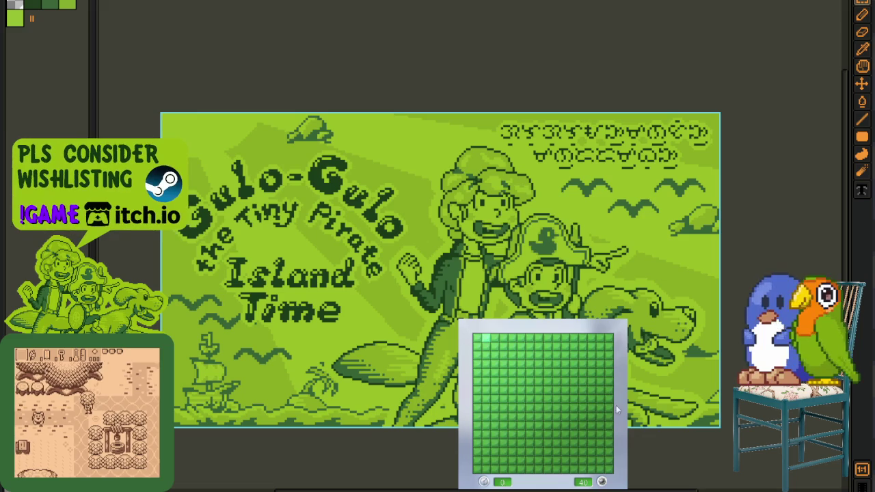
Make the opening move on the new board and flag mines around its upper-left edge
{"action": "left_click", "coordinate": [556, 422]}
{"action": "right_click", "coordinate": [565, 398]}
{"action": "right_click", "coordinate": [573, 399]}
{"action": "left_click", "coordinate": [556, 403]}
{"action": "left_click", "coordinate": [558, 399]}
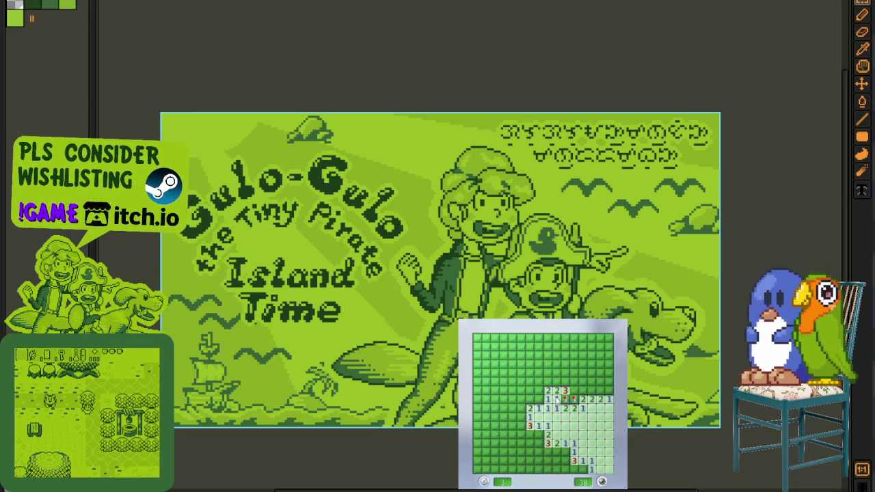
{"action": "left_click", "coordinate": [526, 403]}
{"action": "right_click", "coordinate": [539, 399]}
{"action": "left_click", "coordinate": [540, 383]}
{"action": "right_click", "coordinate": [548, 382]}
{"action": "left_click", "coordinate": [548, 373]}
{"action": "right_click", "coordinate": [530, 374]}
{"action": "left_click", "coordinate": [530, 364]}
Flag the mines on the right side of the opening and reveal the top-right cells
{"action": "right_click", "coordinate": [589, 390]}
{"action": "right_click", "coordinate": [599, 390]}
{"action": "right_click", "coordinate": [582, 389]}
{"action": "left_click", "coordinate": [575, 381]}
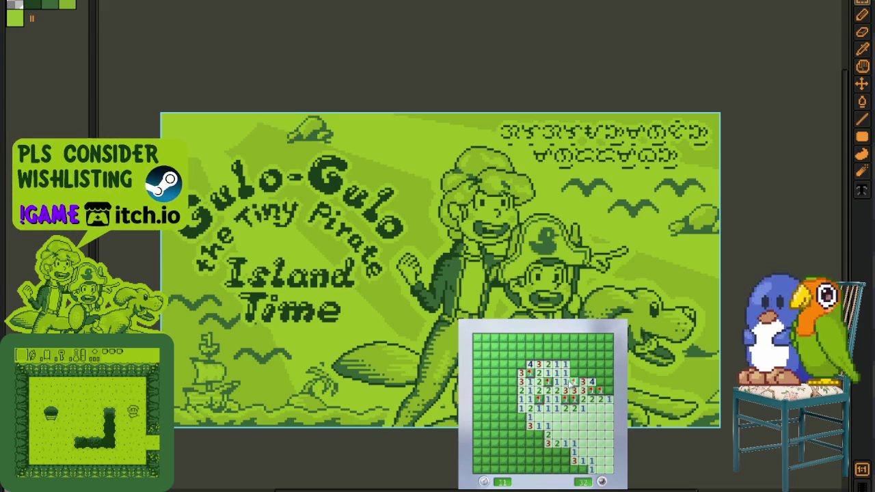
{"action": "left_click", "coordinate": [591, 369]}
{"action": "right_click", "coordinate": [606, 394]}
{"action": "left_click", "coordinate": [606, 383]}
Clear the top rows and flag their mines up to the top-right corner
{"action": "right_click", "coordinate": [609, 372]}
{"action": "left_click", "coordinate": [600, 365]}
{"action": "left_click", "coordinate": [599, 356]}
{"action": "right_click", "coordinate": [591, 355]}
{"action": "right_click", "coordinate": [583, 355]}
{"action": "left_click", "coordinate": [577, 346]}
{"action": "left_click", "coordinate": [560, 347]}
{"action": "right_click", "coordinate": [596, 347]}
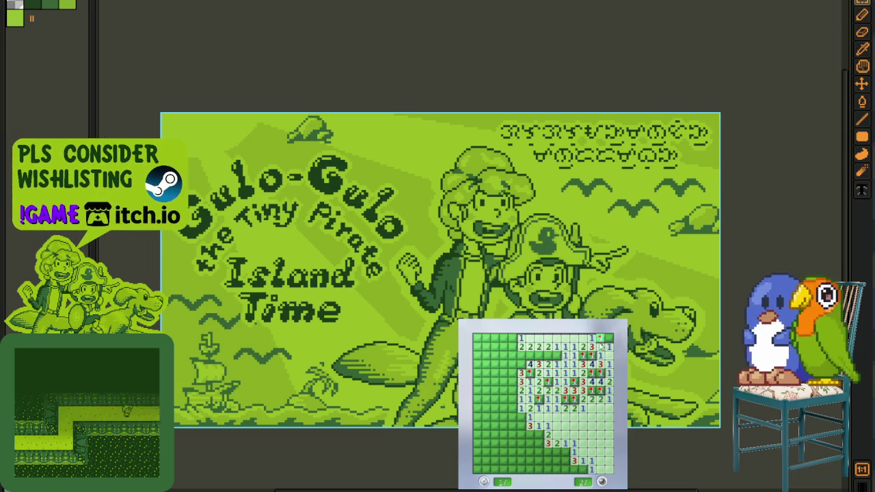
{"action": "right_click", "coordinate": [599, 338]}
Flag the top-left mines and open the cascade down the left columns
{"action": "right_click", "coordinate": [539, 355]}
{"action": "right_click", "coordinate": [530, 356]}
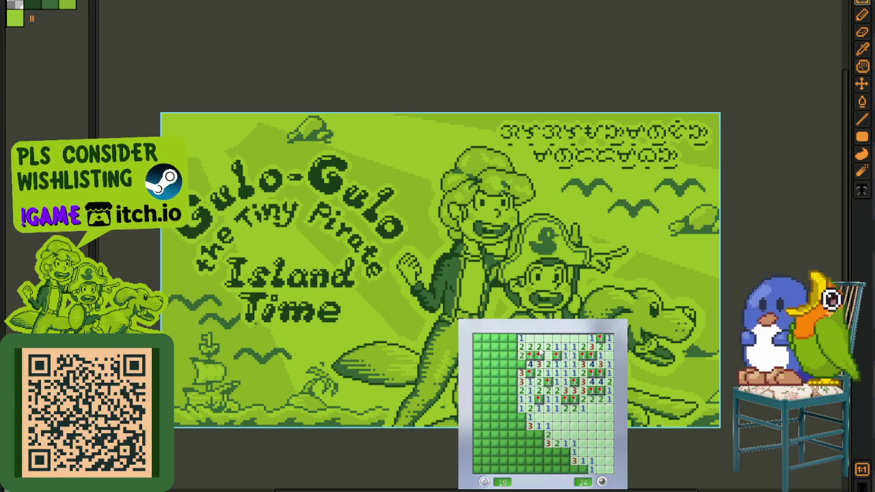
{"action": "right_click", "coordinate": [522, 364]}
{"action": "left_click", "coordinate": [512, 356]}
{"action": "right_click", "coordinate": [512, 339]}
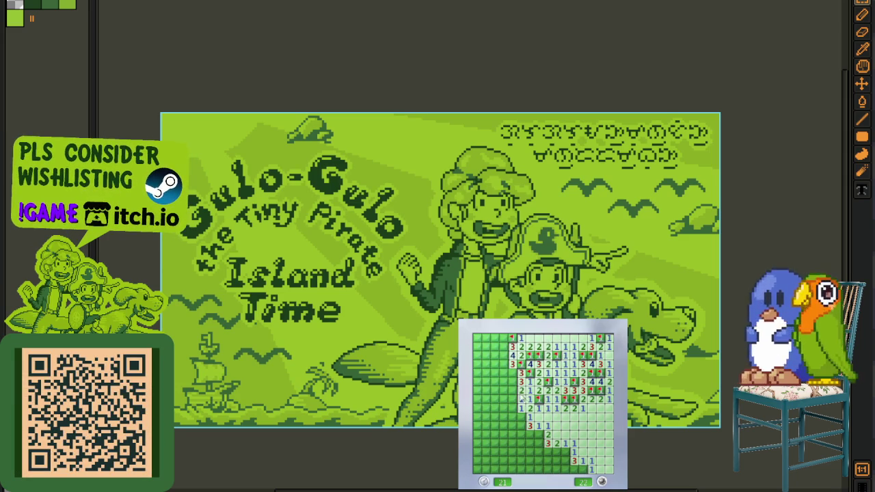
{"action": "right_click", "coordinate": [521, 416]}
{"action": "left_click", "coordinate": [512, 416]}
{"action": "left_click", "coordinate": [512, 434]}
{"action": "right_click", "coordinate": [521, 435]}
Flag mines and reveal cells across the lower middle and lower right of the board
{"action": "right_click", "coordinate": [539, 436]}
{"action": "right_click", "coordinate": [538, 435]}
{"action": "right_click", "coordinate": [539, 444]}
{"action": "left_click", "coordinate": [531, 451]}
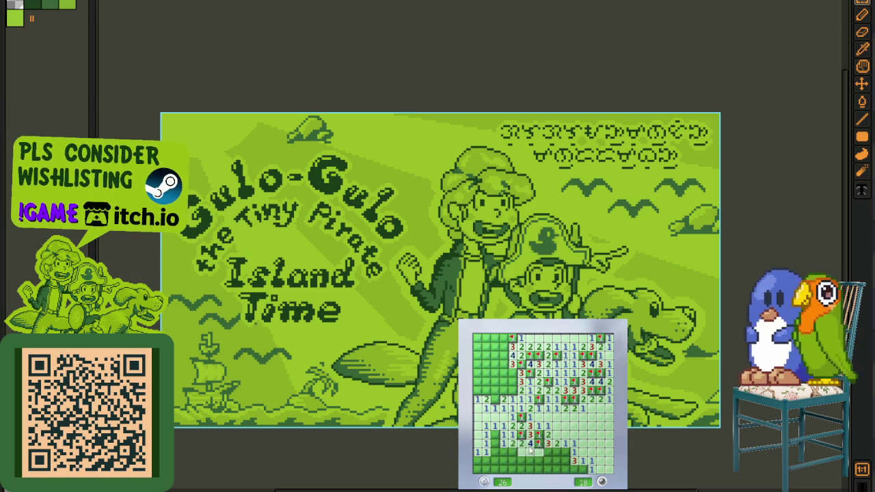
{"action": "right_click", "coordinate": [495, 443]}
{"action": "left_click", "coordinate": [504, 451]}
{"action": "right_click", "coordinate": [521, 452]}
{"action": "left_click", "coordinate": [539, 461]}
{"action": "left_click", "coordinate": [565, 453]}
{"action": "right_click", "coordinate": [573, 453]}
{"action": "left_click", "coordinate": [562, 462]}
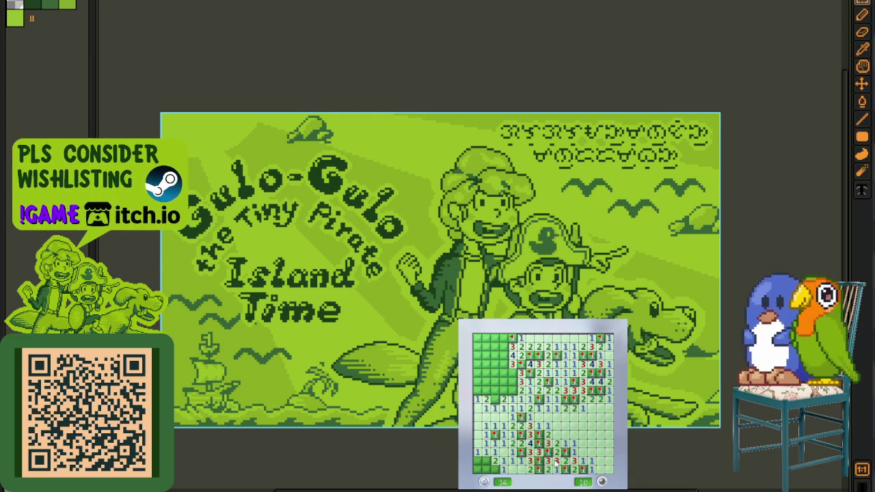
Finish the bottom-left and left-edge cells, then start a fresh game and open its first area
{"action": "right_click", "coordinate": [494, 470]}
{"action": "right_click", "coordinate": [487, 462]}
{"action": "left_click", "coordinate": [484, 471]}
{"action": "left_click", "coordinate": [506, 386]}
{"action": "left_click", "coordinate": [492, 376]}
{"action": "right_click", "coordinate": [511, 376]}
{"action": "right_click", "coordinate": [507, 368]}
{"action": "right_click", "coordinate": [507, 357]}
{"action": "left_click", "coordinate": [504, 343]}
{"action": "left_click", "coordinate": [493, 349]}
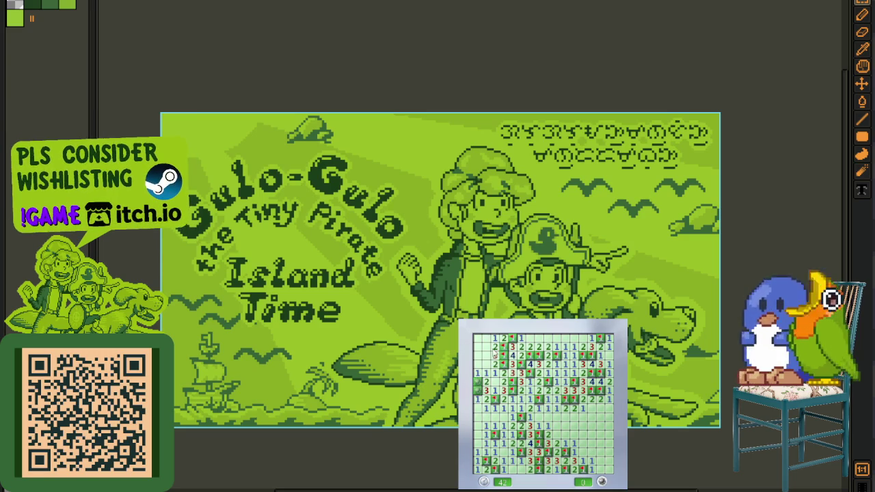
{"action": "left_click", "coordinate": [530, 417]}
{"action": "left_click", "coordinate": [513, 386]}
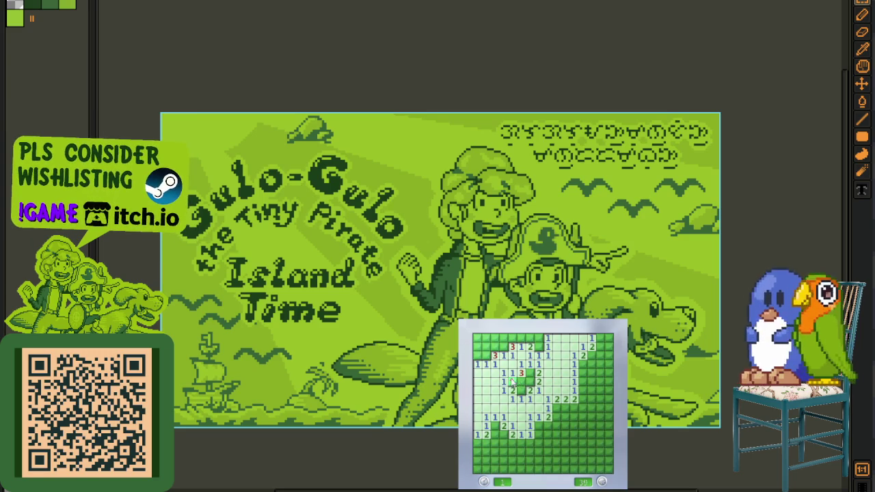
Flag the upper-middle and top-row mines and reveal the top-left and left-edge cells
{"action": "right_click", "coordinate": [529, 381]}
{"action": "right_click", "coordinate": [529, 373]}
{"action": "left_click", "coordinate": [530, 338]}
{"action": "right_click", "coordinate": [521, 338]}
{"action": "left_click", "coordinate": [512, 338]}
{"action": "right_click", "coordinate": [494, 338]}
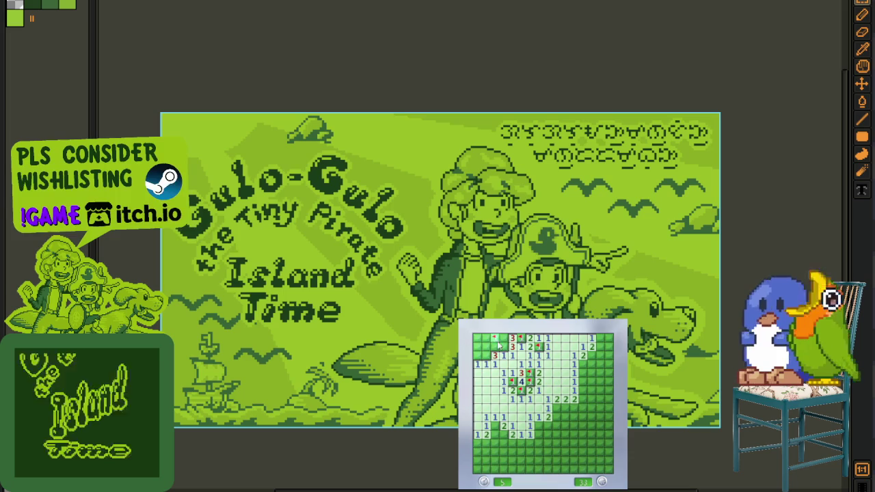
{"action": "right_click", "coordinate": [504, 347]}
{"action": "left_click", "coordinate": [495, 347]}
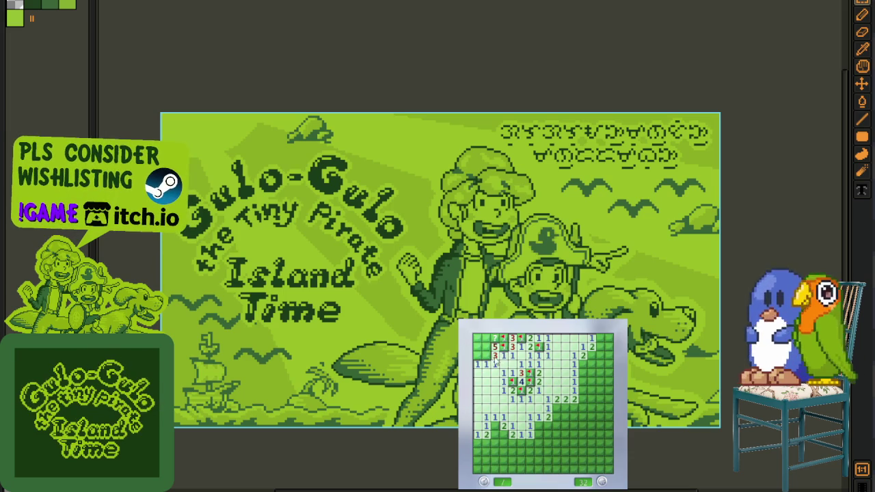
{"action": "right_click", "coordinate": [486, 355]}
{"action": "left_click", "coordinate": [477, 356]}
{"action": "left_click", "coordinate": [478, 347]}
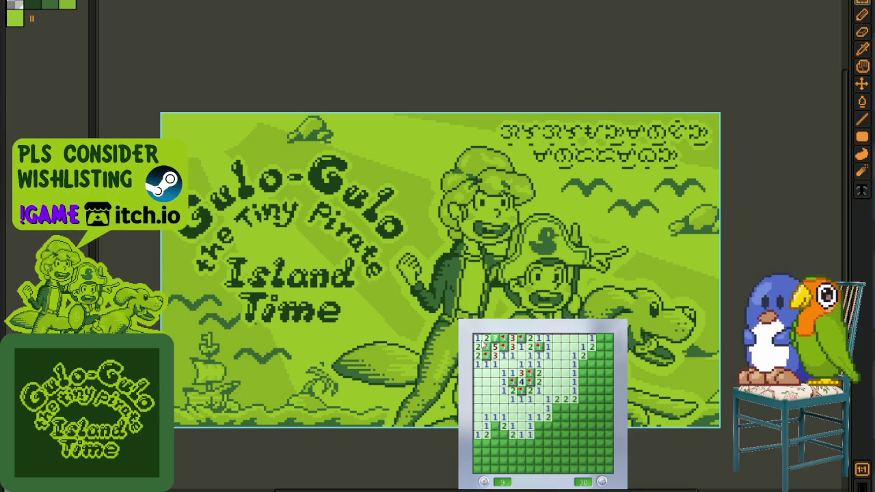
Flag mines and open cells in the lower-left and lower-middle areas
{"action": "right_click", "coordinate": [494, 425]}
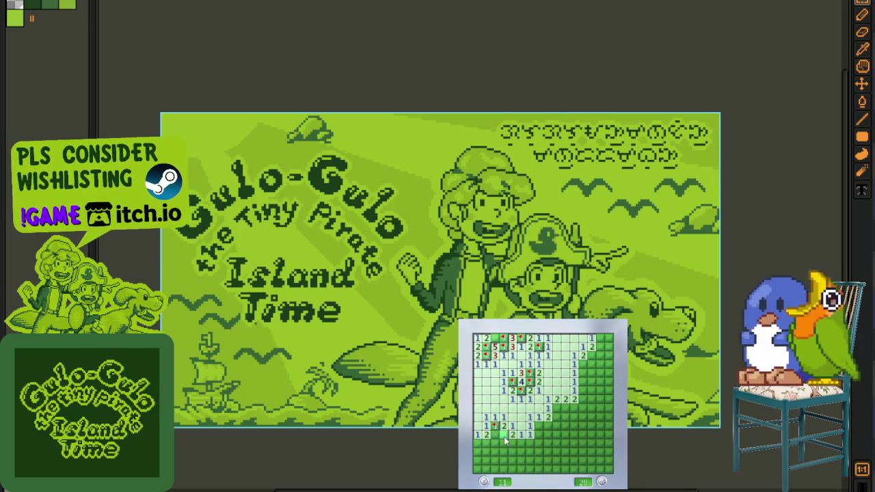
{"action": "right_click", "coordinate": [539, 425]}
{"action": "left_click", "coordinate": [530, 442]}
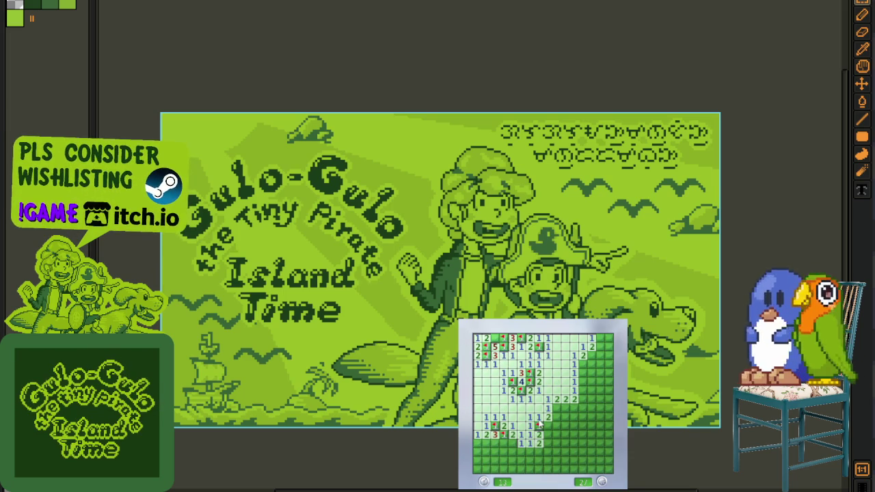
{"action": "left_click", "coordinate": [557, 417]}
{"action": "right_click", "coordinate": [566, 408]}
{"action": "left_click", "coordinate": [566, 421]}
Flag mines along the right side and uncover the lower-right region
{"action": "right_click", "coordinate": [591, 355]}
{"action": "left_click", "coordinate": [592, 364]}
{"action": "left_click", "coordinate": [582, 398]}
{"action": "right_click", "coordinate": [583, 408]}
{"action": "left_click", "coordinate": [578, 417]}
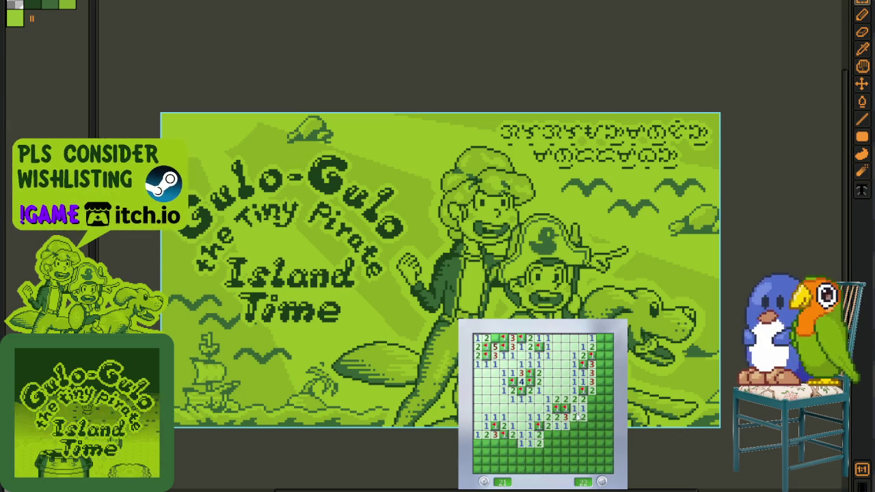
{"action": "left_click", "coordinate": [575, 434]}
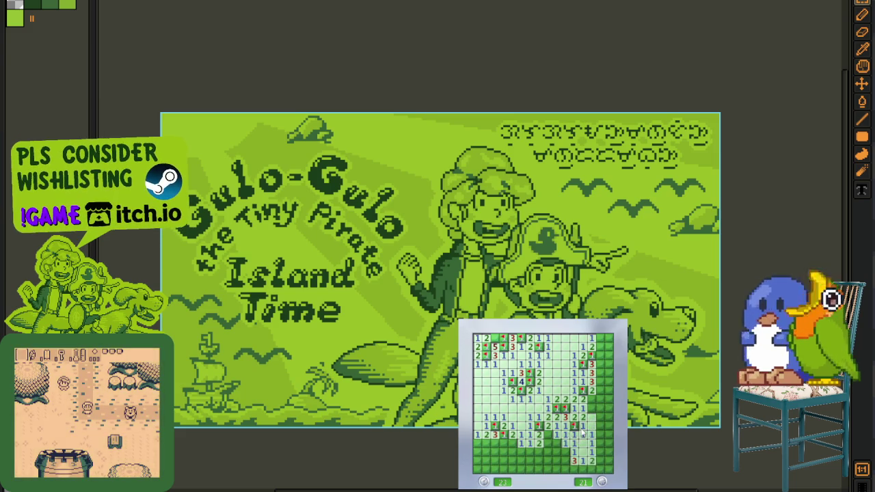
{"action": "right_click", "coordinate": [592, 409]}
{"action": "right_click", "coordinate": [599, 373]}
Clear the right column down to the bottom-right cells, flagging its mines
{"action": "left_click", "coordinate": [601, 351]}
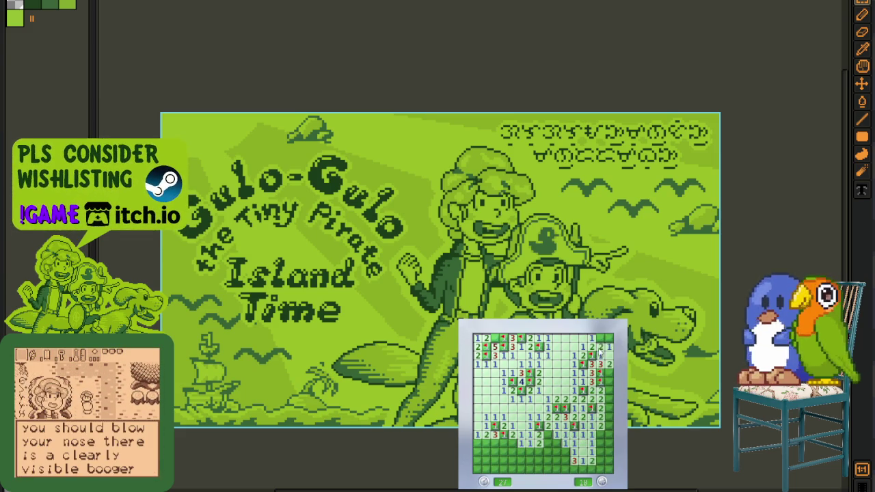
{"action": "left_click", "coordinate": [593, 443]}
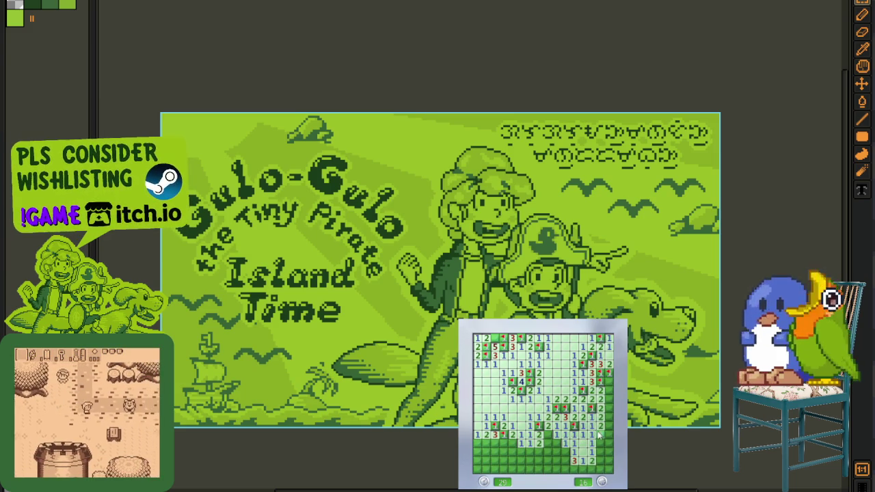
{"action": "left_click", "coordinate": [606, 444]}
{"action": "right_click", "coordinate": [608, 415]}
{"action": "right_click", "coordinate": [600, 453]}
{"action": "right_click", "coordinate": [609, 459]}
{"action": "left_click", "coordinate": [608, 467]}
Flag the remaining lower and bottom-left mines, then start a new game with F2 and open it
{"action": "right_click", "coordinate": [582, 469]}
{"action": "right_click", "coordinate": [565, 452]}
{"action": "left_click", "coordinate": [562, 460]}
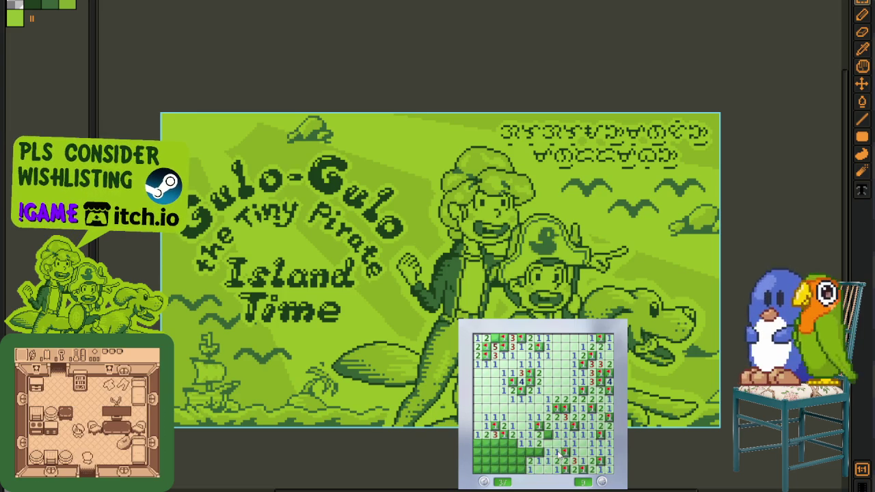
{"action": "right_click", "coordinate": [536, 452]}
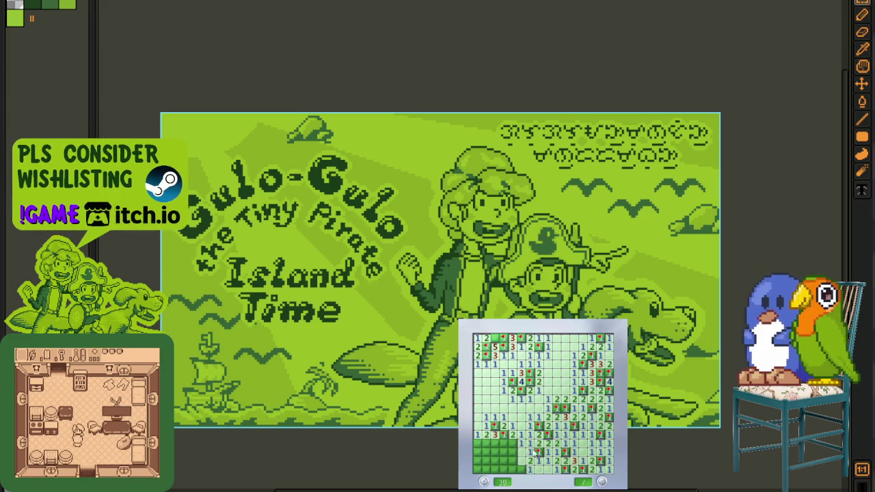
{"action": "left_click", "coordinate": [513, 467]}
{"action": "left_click", "coordinate": [513, 448]}
{"action": "left_click", "coordinate": [504, 453]}
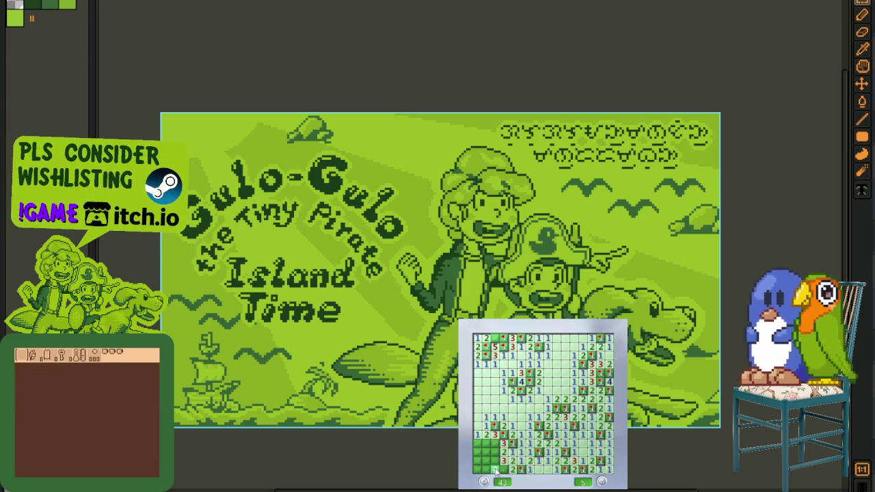
{"action": "right_click", "coordinate": [504, 470]}
{"action": "right_click", "coordinate": [487, 446]}
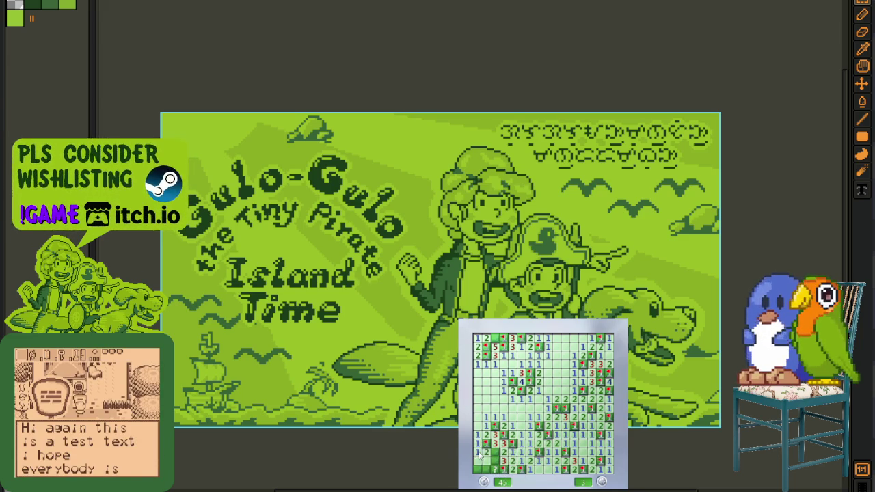
{"action": "right_click", "coordinate": [488, 456]}
{"action": "key", "text": "F2"}
{"action": "left_click", "coordinate": [540, 438]}
Flag the mines along the bottom edge and clear the bottom-right corner cells
{"action": "right_click", "coordinate": [531, 453]}
{"action": "right_click", "coordinate": [558, 470]}
{"action": "right_click", "coordinate": [582, 462]}
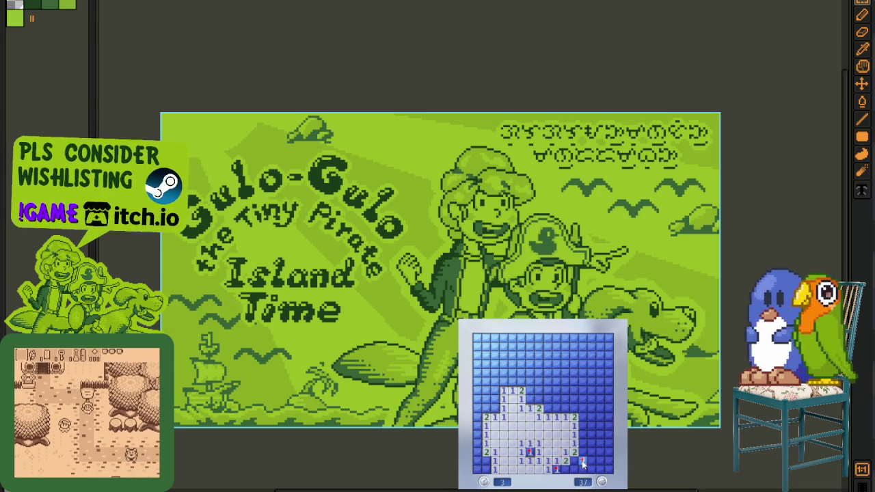
{"action": "left_click", "coordinate": [574, 462]}
{"action": "left_click", "coordinate": [567, 469]}
{"action": "left_click", "coordinate": [575, 469]}
{"action": "right_click", "coordinate": [583, 460]}
{"action": "left_click", "coordinate": [582, 452]}
Flag mines and uncover the safe cells up the right edge of the board
{"action": "right_click", "coordinate": [582, 434]}
{"action": "left_click", "coordinate": [591, 444]}
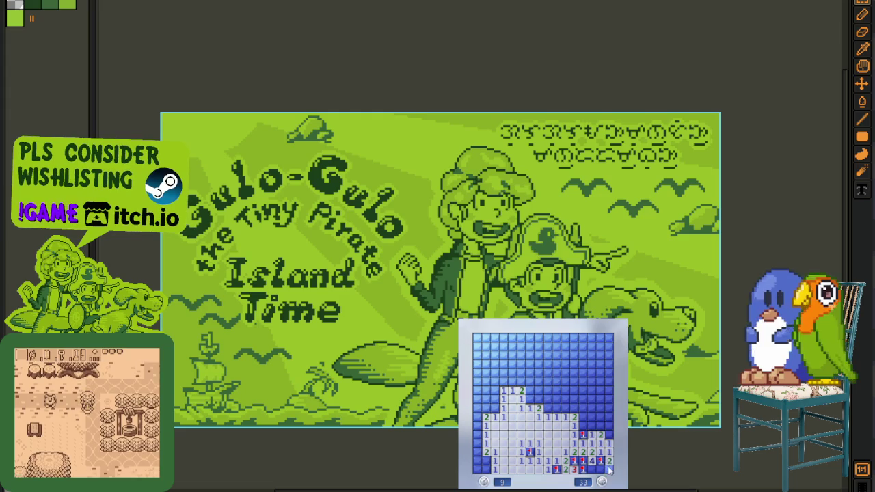
{"action": "left_click", "coordinate": [607, 469]}
{"action": "right_click", "coordinate": [590, 469]}
{"action": "left_click", "coordinate": [599, 426]}
{"action": "left_click", "coordinate": [591, 417]}
{"action": "right_click", "coordinate": [607, 425]}
{"action": "left_click", "coordinate": [607, 417]}
Flag two upper-row mines and open the cells above the revealed area
{"action": "right_click", "coordinate": [590, 408]}
{"action": "right_click", "coordinate": [582, 409]}
{"action": "left_click", "coordinate": [571, 404]}
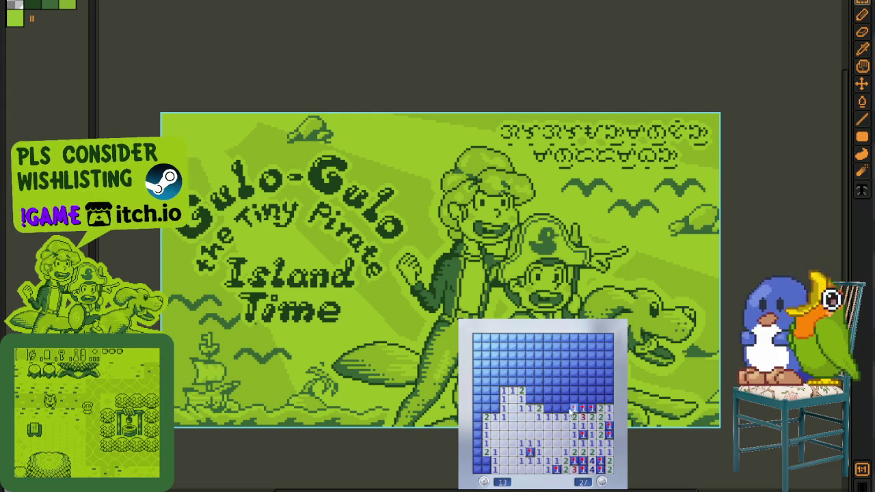
{"action": "left_click", "coordinate": [556, 398]}
{"action": "right_click", "coordinate": [573, 391]}
{"action": "left_click", "coordinate": [539, 398]}
Flag mines in the upper-middle area and open the large top-left region
{"action": "right_click", "coordinate": [530, 399]}
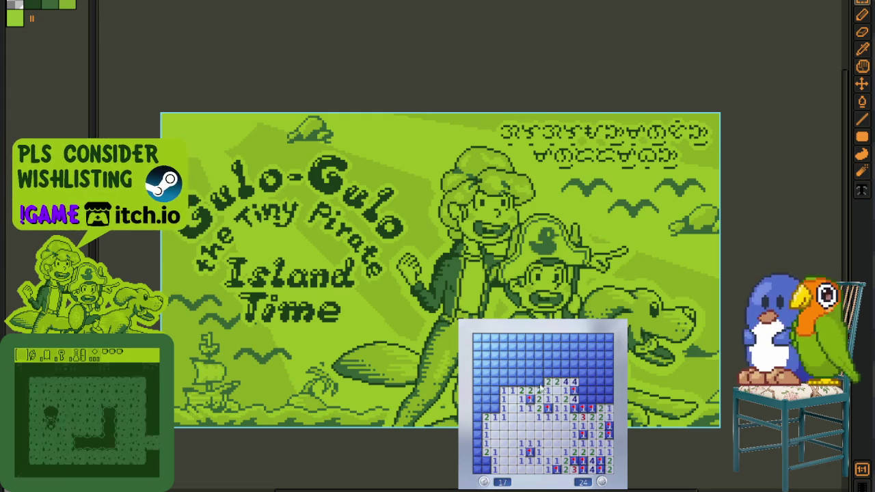
{"action": "right_click", "coordinate": [539, 382]}
{"action": "left_click", "coordinate": [530, 391]}
{"action": "left_click", "coordinate": [530, 373]}
{"action": "right_click", "coordinate": [512, 382]}
{"action": "left_click", "coordinate": [511, 364]}
{"action": "left_click", "coordinate": [504, 398]}
Flag the left-side mines and clear the lower-left column
{"action": "right_click", "coordinate": [494, 408]}
{"action": "right_click", "coordinate": [478, 424]}
{"action": "left_click", "coordinate": [477, 444]}
{"action": "right_click", "coordinate": [478, 452]}
{"action": "right_click", "coordinate": [477, 461]}
{"action": "left_click", "coordinate": [486, 469]}
Flag upper-left and upper-middle mines, revealing the 4 and 3 cells
{"action": "right_click", "coordinate": [477, 347]}
{"action": "right_click", "coordinate": [511, 356]}
{"action": "right_click", "coordinate": [539, 356]}
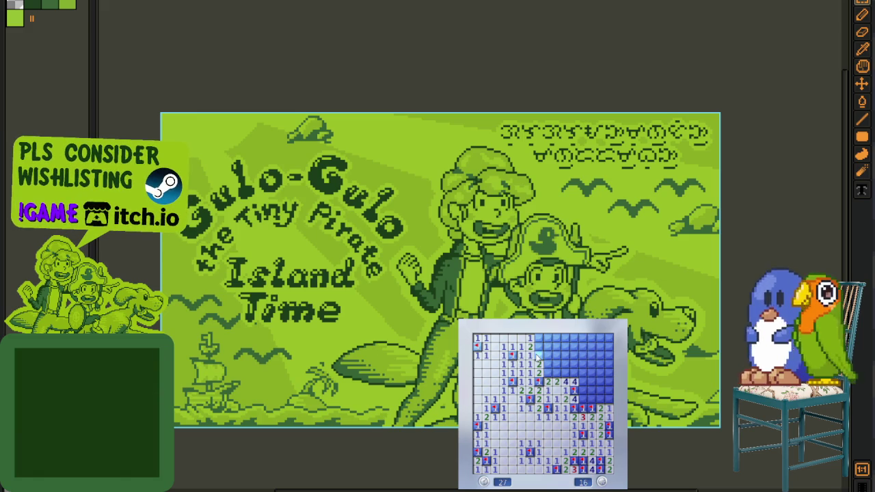
{"action": "left_click", "coordinate": [539, 347]}
{"action": "left_click", "coordinate": [547, 373]}
{"action": "right_click", "coordinate": [556, 372]}
{"action": "right_click", "coordinate": [566, 373]}
Flag the remaining top mines and uncover the cells around the 3s and 1
{"action": "right_click", "coordinate": [575, 373]}
{"action": "left_click", "coordinate": [557, 364]}
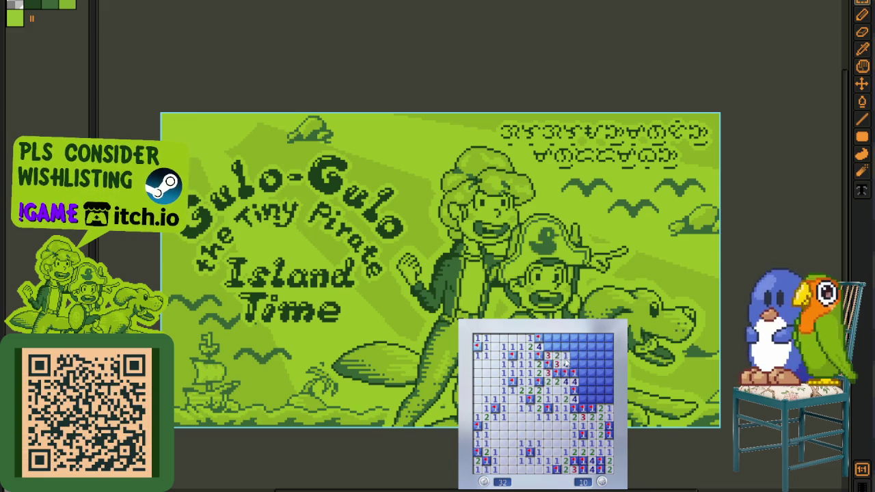
{"action": "right_click", "coordinate": [548, 338]}
{"action": "right_click", "coordinate": [548, 346]}
{"action": "left_click", "coordinate": [556, 347]}
{"action": "left_click", "coordinate": [565, 346]}
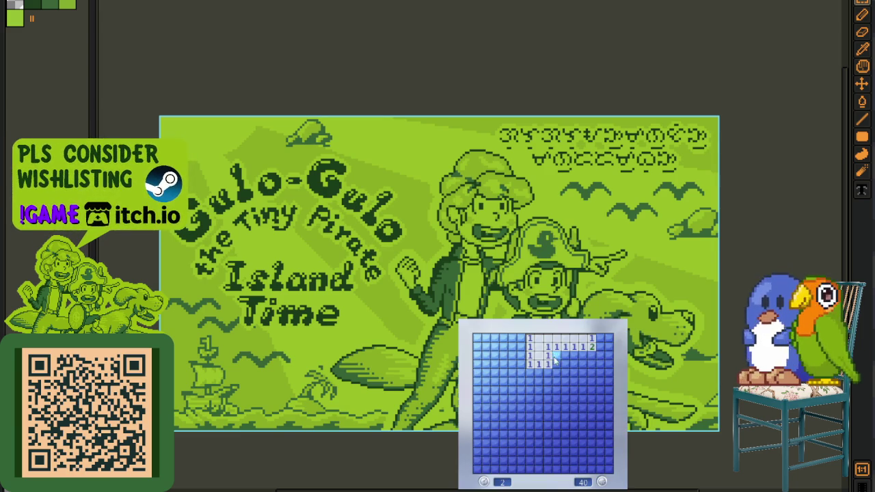
Open a large area on the new board and flag the mines around it
{"action": "left_click", "coordinate": [556, 362]}
{"action": "right_click", "coordinate": [556, 355]}
{"action": "right_click", "coordinate": [574, 363]}
{"action": "right_click", "coordinate": [582, 373]}
{"action": "right_click", "coordinate": [583, 355]}
{"action": "left_click", "coordinate": [592, 364]}
{"action": "left_click", "coordinate": [607, 372]}
Flag the right-side mines and uncover the top-right and lower cells
{"action": "right_click", "coordinate": [600, 347]}
{"action": "left_click", "coordinate": [609, 347]}
{"action": "right_click", "coordinate": [609, 381]}
{"action": "right_click", "coordinate": [583, 426]}
{"action": "left_click", "coordinate": [582, 434]}
{"action": "left_click", "coordinate": [575, 443]}
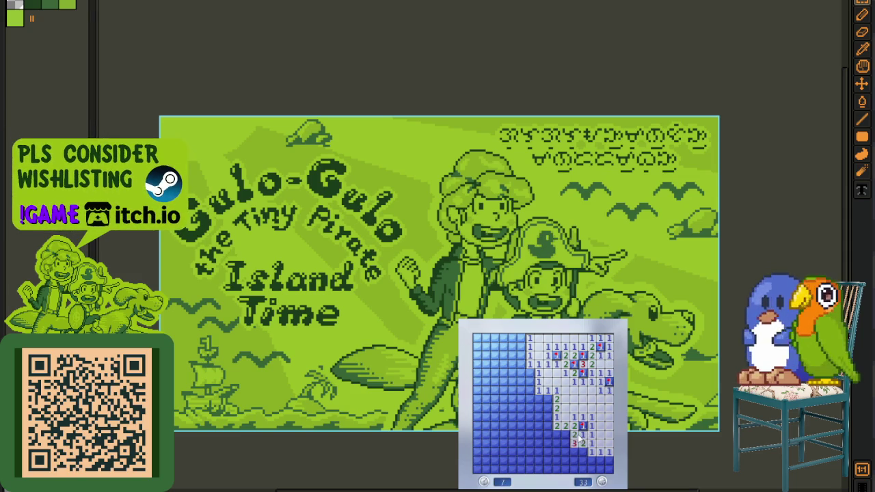
Flag the lower-middle mines and clear the surrounding safe cells
{"action": "right_click", "coordinate": [565, 434]}
{"action": "right_click", "coordinate": [557, 434]}
{"action": "left_click", "coordinate": [548, 435]}
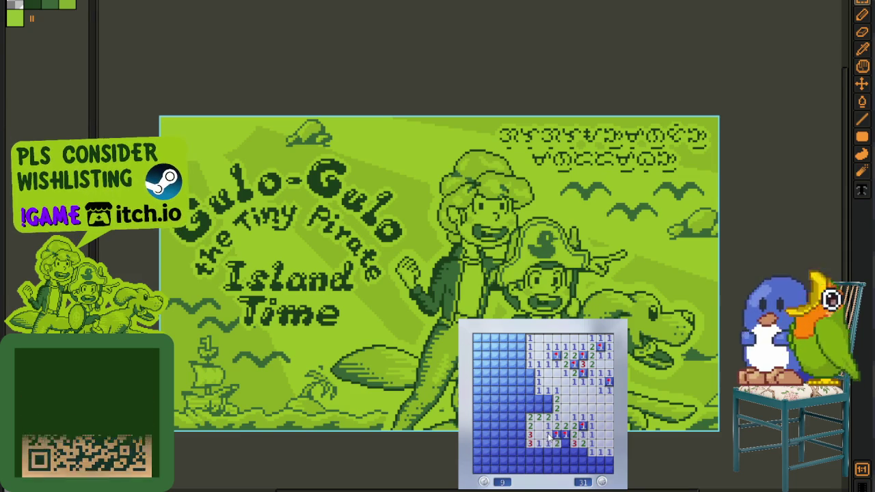
{"action": "left_click", "coordinate": [548, 452]}
{"action": "right_click", "coordinate": [575, 452]}
{"action": "right_click", "coordinate": [583, 452]}
{"action": "left_click", "coordinate": [592, 461]}
{"action": "left_click", "coordinate": [575, 465]}
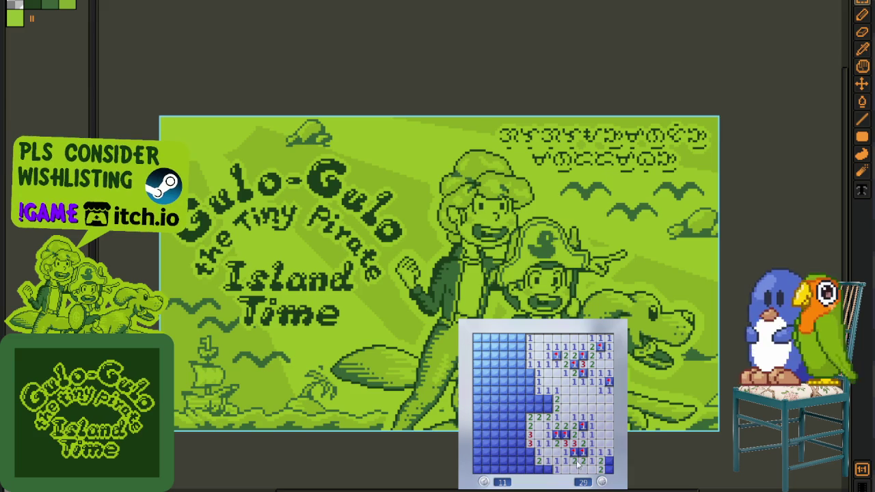
Flag mines along the bottom and left column, uncovering the cell showing 2
{"action": "right_click", "coordinate": [548, 470]}
{"action": "left_click", "coordinate": [539, 469]}
{"action": "right_click", "coordinate": [530, 452]}
{"action": "left_click", "coordinate": [530, 461]}
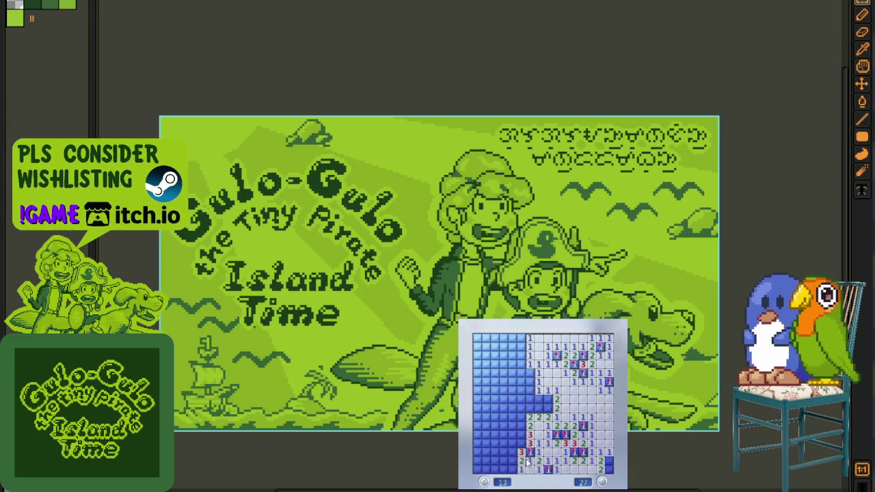
{"action": "right_click", "coordinate": [522, 435]}
{"action": "right_click", "coordinate": [521, 443]}
{"action": "right_click", "coordinate": [521, 425]}
{"action": "left_click", "coordinate": [530, 426]}
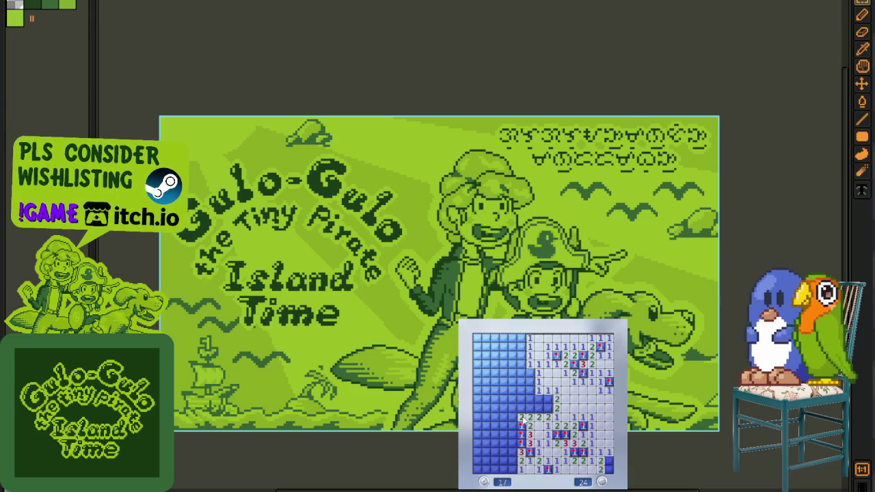
Flag the mines in the middle row and start clearing the upper left
{"action": "right_click", "coordinate": [548, 408]}
{"action": "right_click", "coordinate": [539, 408]}
{"action": "left_click", "coordinate": [530, 407]}
{"action": "left_click", "coordinate": [521, 408]}
{"action": "left_click", "coordinate": [521, 399]}
{"action": "right_click", "coordinate": [547, 399]}
{"action": "right_click", "coordinate": [521, 381]}
Flag upper-left mines and uncover more cells on the left side
{"action": "right_click", "coordinate": [513, 380]}
{"action": "left_click", "coordinate": [504, 390]}
{"action": "right_click", "coordinate": [530, 373]}
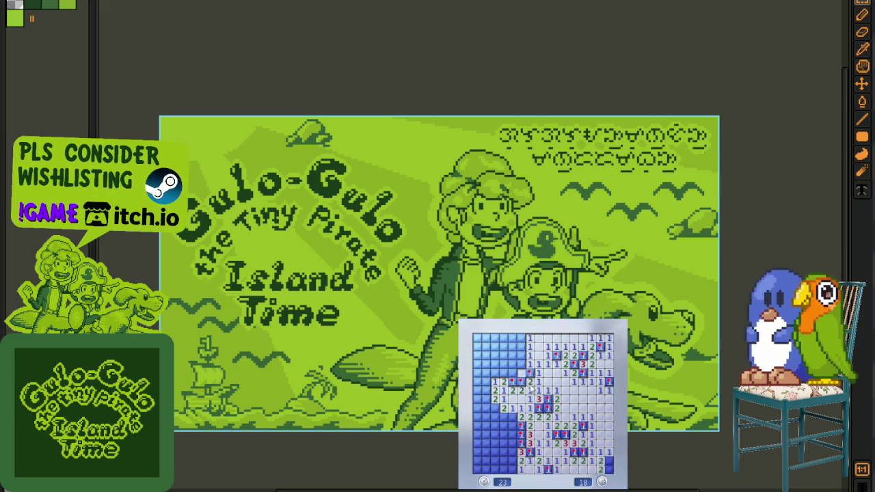
{"action": "right_click", "coordinate": [521, 347]}
{"action": "left_click", "coordinate": [513, 355]}
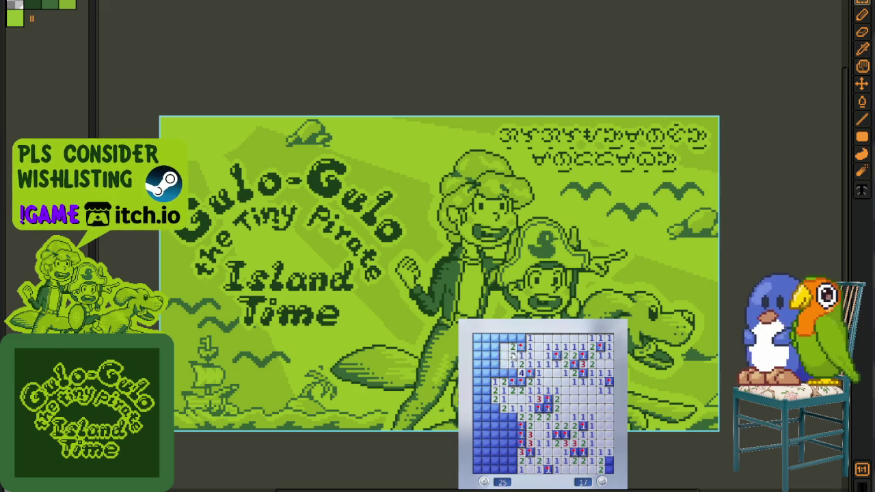
{"action": "left_click", "coordinate": [513, 373]}
{"action": "right_click", "coordinate": [512, 373]}
Reveal the left-side 3s and 5, then flag and clear near the top-left corner
{"action": "left_click", "coordinate": [504, 356]}
{"action": "left_click", "coordinate": [495, 372]}
{"action": "right_click", "coordinate": [495, 364]}
{"action": "left_click", "coordinate": [495, 356]}
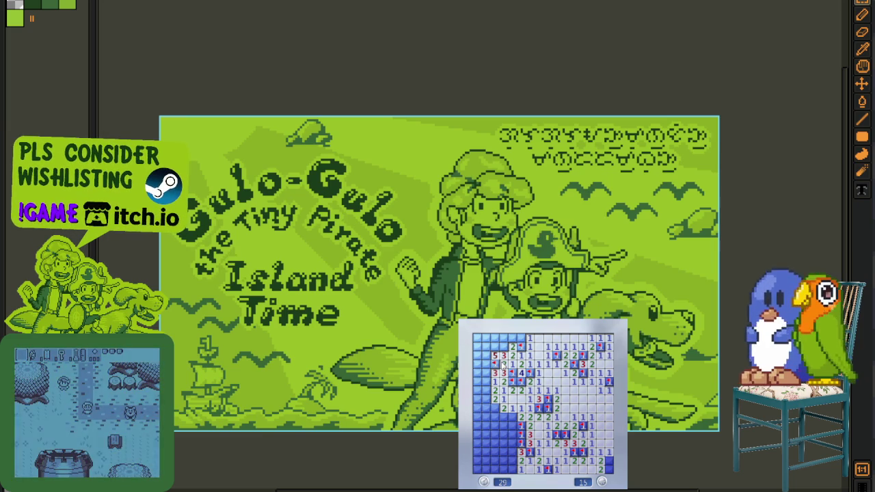
{"action": "right_click", "coordinate": [504, 337]}
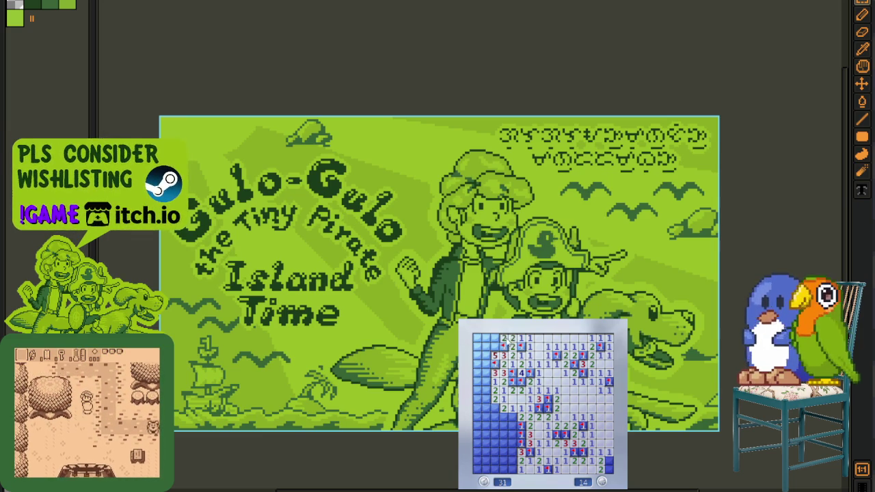
{"action": "right_click", "coordinate": [495, 347]}
{"action": "left_click", "coordinate": [495, 338]}
Clear the top-left cell beside the 3 and work down the left column
{"action": "right_click", "coordinate": [486, 347]}
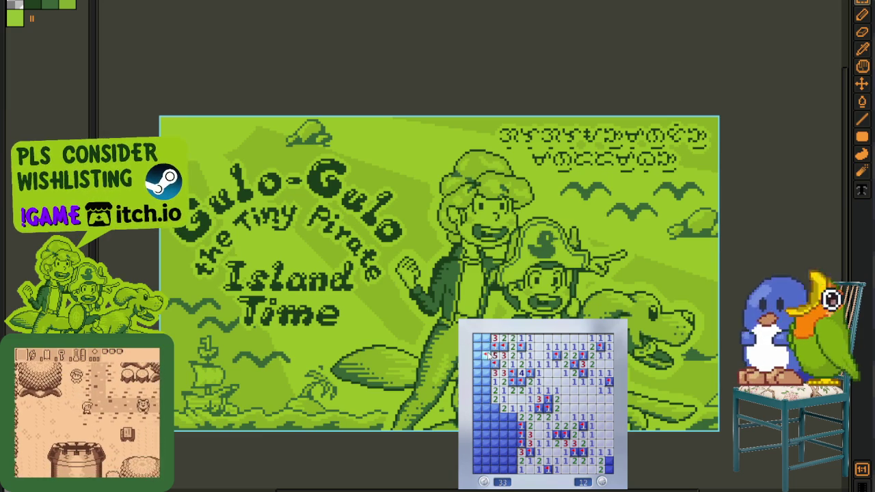
{"action": "left_click", "coordinate": [486, 338]}
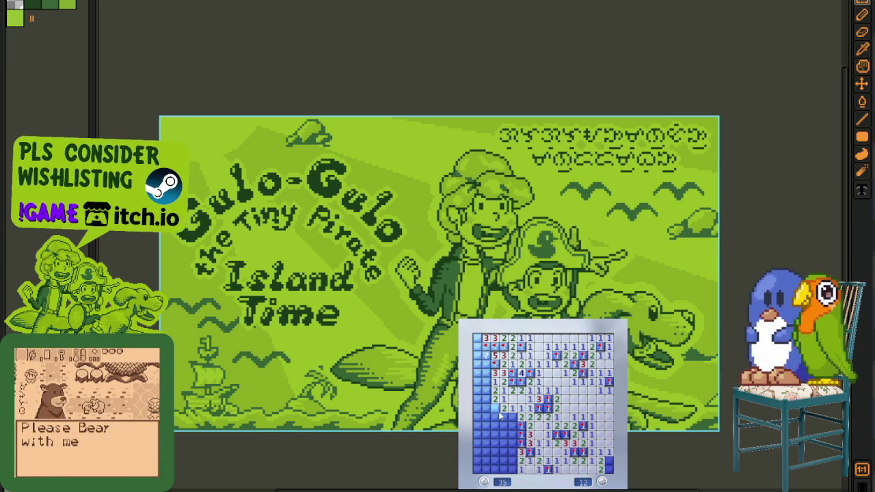
{"action": "right_click", "coordinate": [495, 408]}
{"action": "right_click", "coordinate": [486, 399]}
{"action": "left_click", "coordinate": [478, 399]}
{"action": "right_click", "coordinate": [486, 382]}
{"action": "left_click", "coordinate": [477, 391]}
Finish the upper left column and flag the top-left corner mine
{"action": "left_click", "coordinate": [478, 382]}
{"action": "left_click", "coordinate": [477, 373]}
{"action": "right_click", "coordinate": [486, 365]}
{"action": "left_click", "coordinate": [486, 356]}
{"action": "left_click", "coordinate": [477, 355]}
{"action": "right_click", "coordinate": [477, 338]}
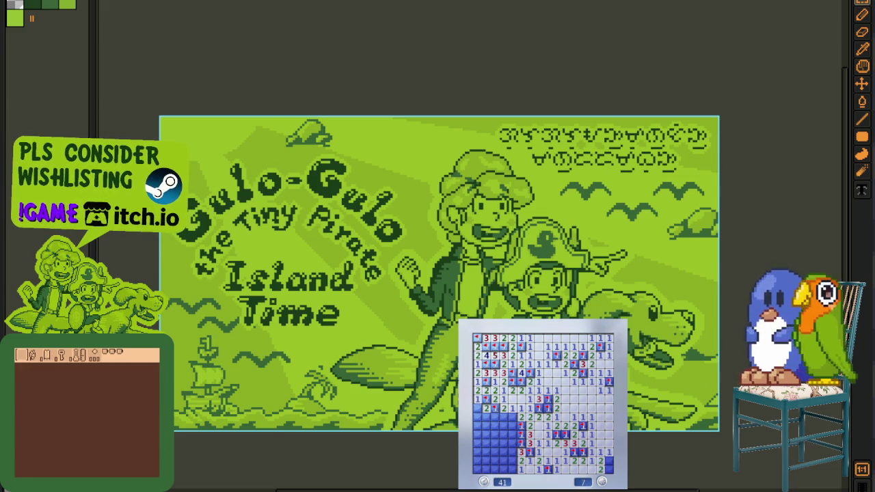
Flag the last lower mines and clear the remaining safe cells to win
{"action": "left_click", "coordinate": [487, 409]}
{"action": "right_click", "coordinate": [495, 425]}
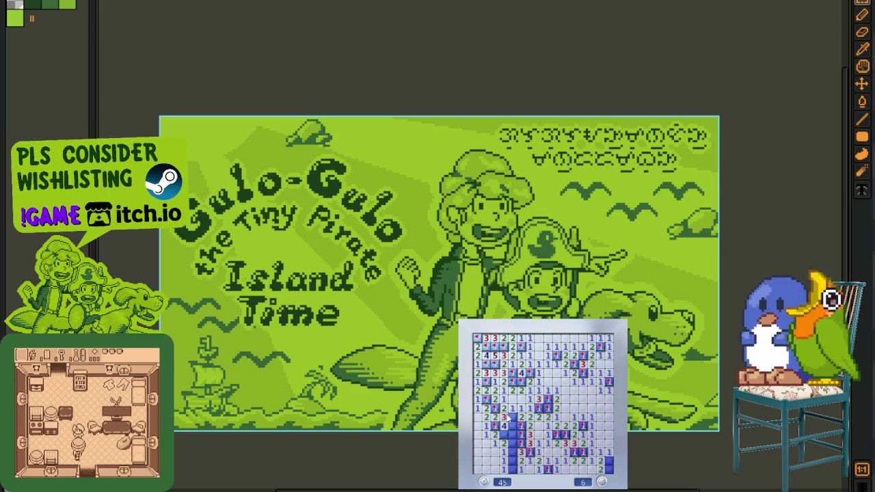
{"action": "right_click", "coordinate": [521, 425]}
{"action": "right_click", "coordinate": [513, 434]}
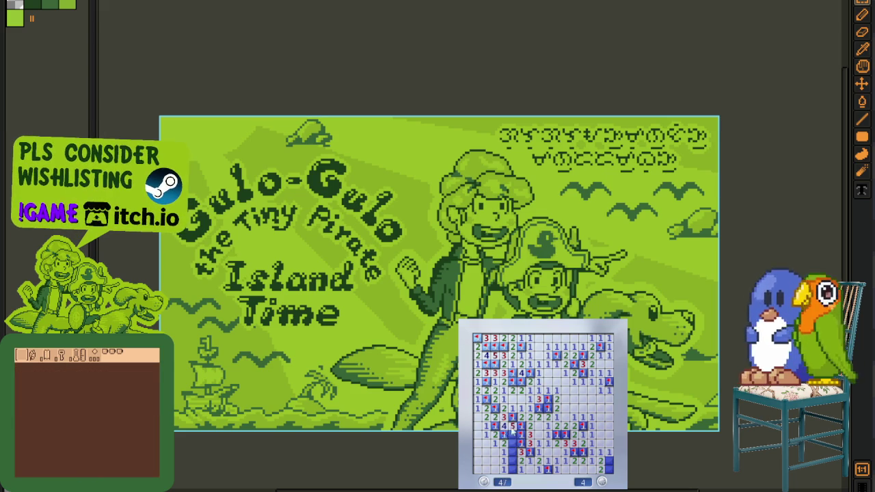
{"action": "left_click", "coordinate": [512, 443]}
{"action": "left_click", "coordinate": [513, 465]}
{"action": "left_click", "coordinate": [608, 465]}
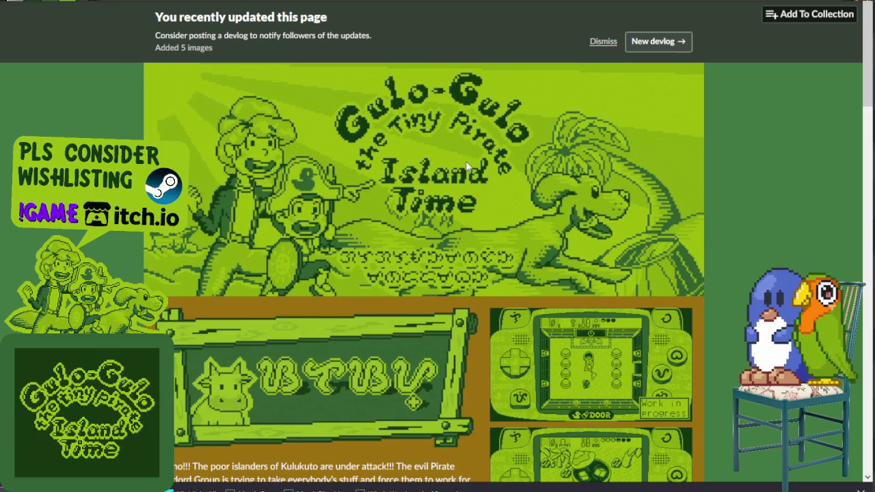
{"action": "scroll", "coordinate": [438, 171], "scroll_direction": "down", "scroll_amount": 3}
{"action": "scroll", "coordinate": [438, 172], "scroll_direction": "down", "scroll_amount": 1}
{"action": "scroll", "coordinate": [430, 156], "scroll_direction": "down", "scroll_amount": 3}
{"action": "scroll", "coordinate": [463, 160], "scroll_direction": "down", "scroll_amount": 3}
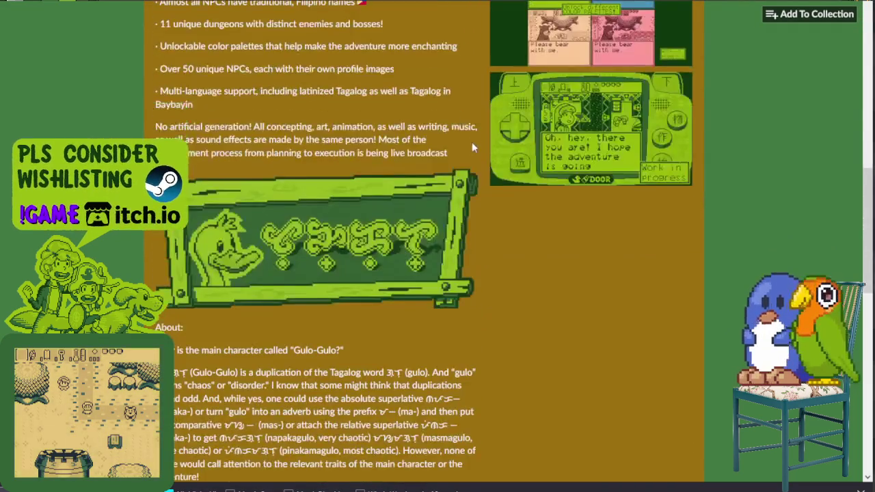
{"action": "scroll", "coordinate": [472, 142], "scroll_direction": "down", "scroll_amount": 2}
{"action": "scroll", "coordinate": [470, 144], "scroll_direction": "down", "scroll_amount": 2}
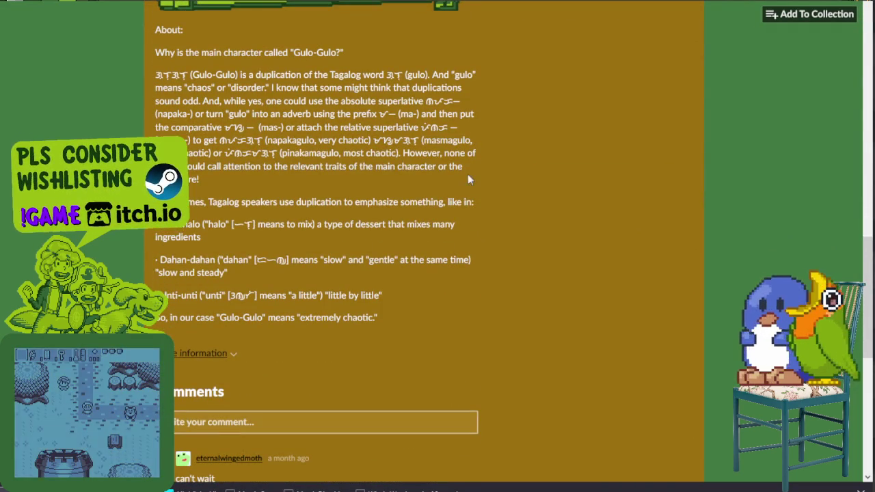
{"action": "scroll", "coordinate": [463, 159], "scroll_direction": "down", "scroll_amount": 2}
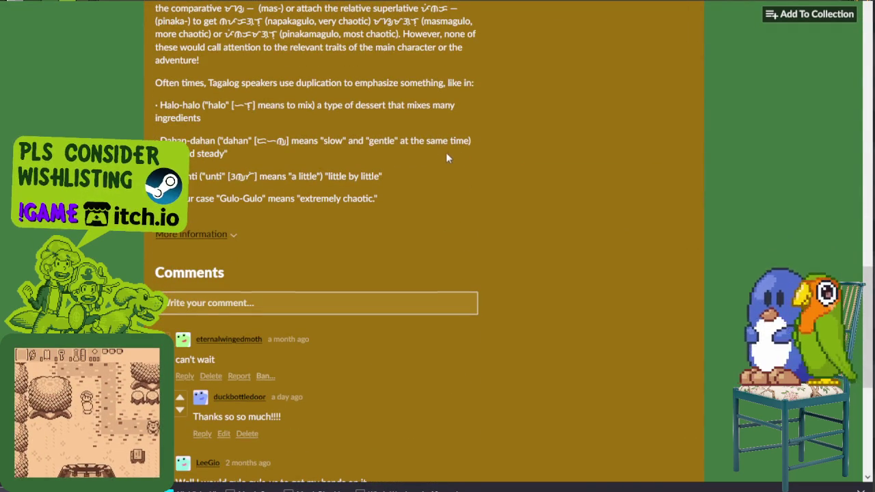
{"action": "scroll", "coordinate": [444, 168], "scroll_direction": "up", "scroll_amount": 1}
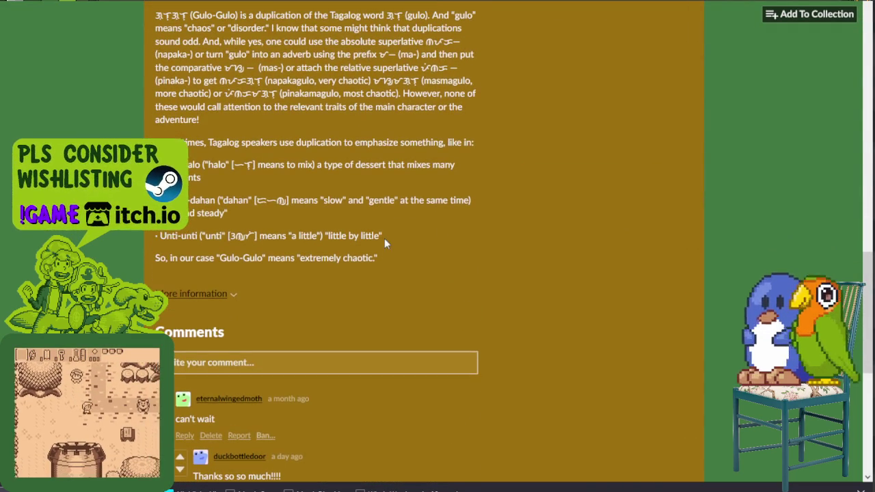
{"action": "scroll", "coordinate": [411, 231], "scroll_direction": "up", "scroll_amount": 3}
{"action": "scroll", "coordinate": [445, 198], "scroll_direction": "up", "scroll_amount": 3}
{"action": "scroll", "coordinate": [492, 158], "scroll_direction": "up", "scroll_amount": 3}
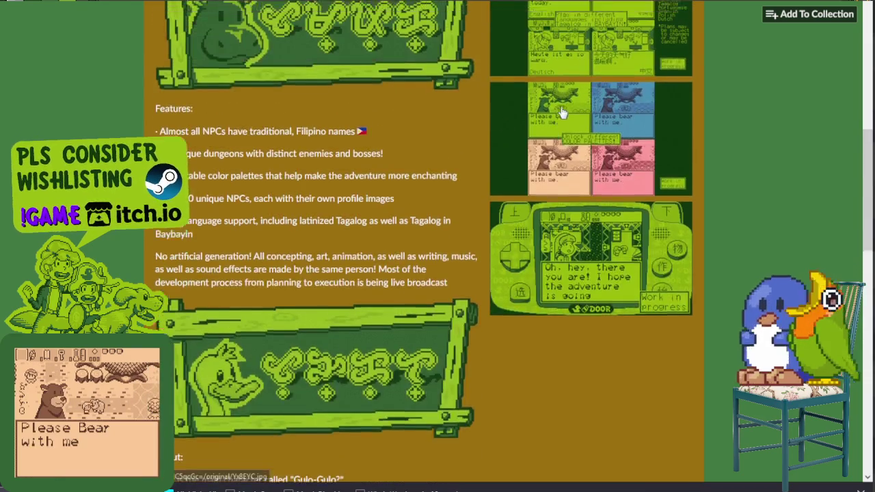
{"action": "scroll", "coordinate": [544, 112], "scroll_direction": "up", "scroll_amount": 3}
{"action": "scroll", "coordinate": [544, 112], "scroll_direction": "up", "scroll_amount": 3}
{"action": "scroll", "coordinate": [582, 94], "scroll_direction": "up", "scroll_amount": 3}
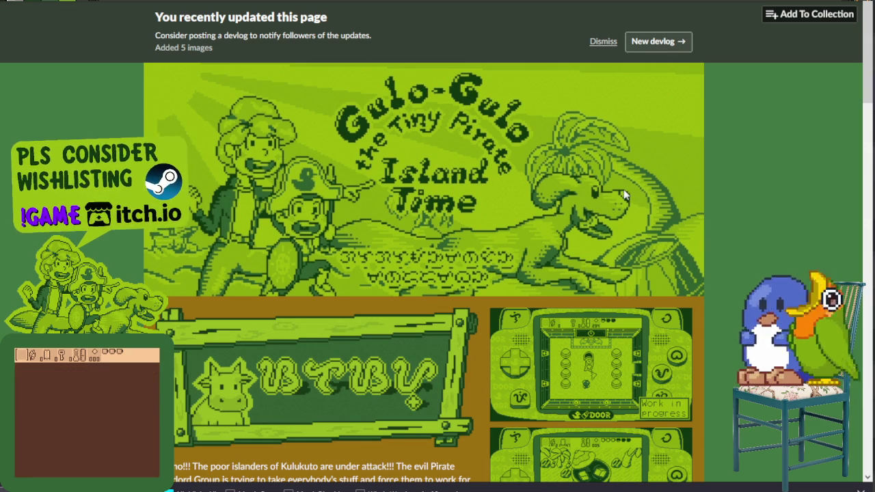
{"action": "scroll", "coordinate": [448, 161], "scroll_direction": "down", "scroll_amount": 5}
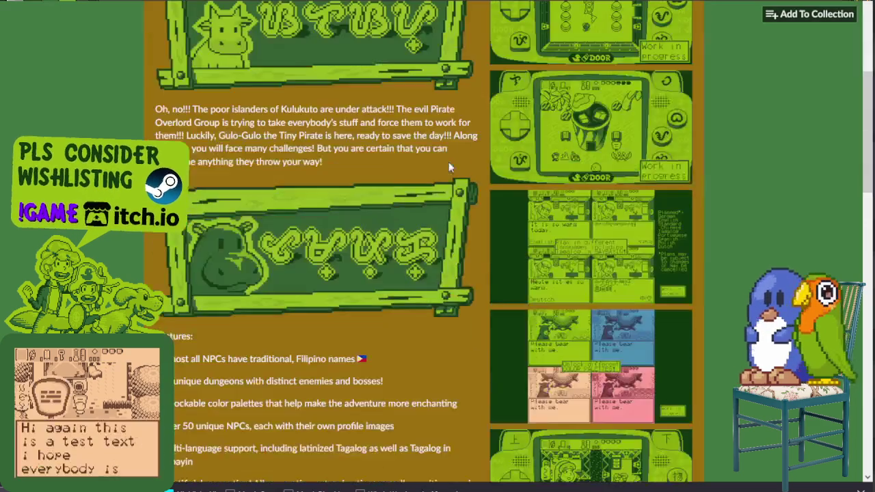
{"action": "scroll", "coordinate": [449, 162], "scroll_direction": "down", "scroll_amount": 2}
{"action": "scroll", "coordinate": [449, 166], "scroll_direction": "down", "scroll_amount": 3}
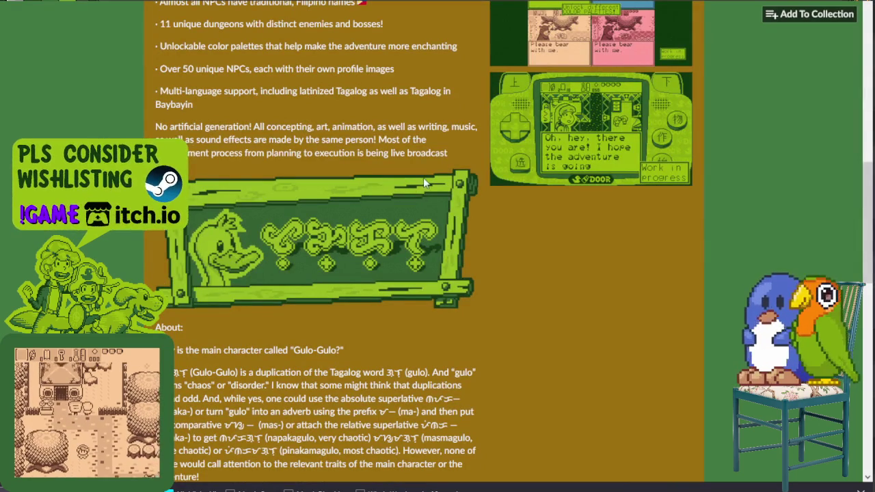
{"action": "scroll", "coordinate": [423, 175], "scroll_direction": "down", "scroll_amount": 1}
{"action": "scroll", "coordinate": [423, 172], "scroll_direction": "up", "scroll_amount": 1}
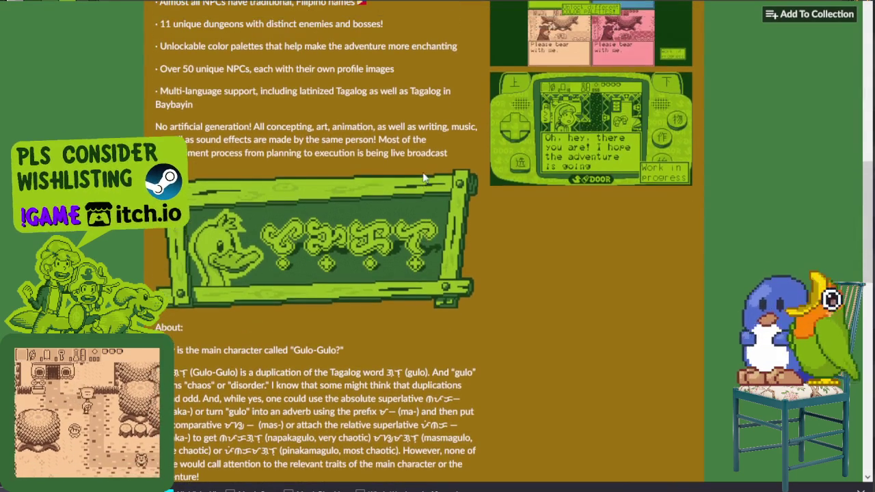
{"action": "scroll", "coordinate": [492, 161], "scroll_direction": "up", "scroll_amount": 1}
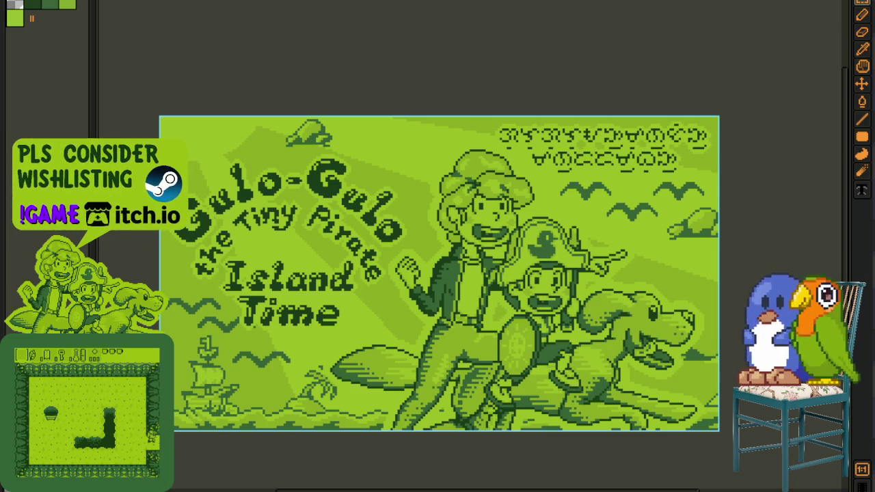
Bring up a fresh Minesweeper board over the Aseprite title art
{"action": "right_click", "coordinate": [529, 338]}
{"action": "left_click", "coordinate": [529, 338]}
{"action": "right_click", "coordinate": [503, 355]}
{"action": "right_click", "coordinate": [487, 338]}
{"action": "right_click", "coordinate": [486, 346]}
{"action": "left_click", "coordinate": [481, 369]}
{"action": "left_click", "coordinate": [477, 347]}
{"action": "left_click", "coordinate": [478, 338]}
{"action": "right_click", "coordinate": [504, 373]}
{"action": "left_click", "coordinate": [504, 378]}
{"action": "left_click", "coordinate": [508, 368]}
{"action": "right_click", "coordinate": [522, 365]}
{"action": "left_click", "coordinate": [534, 373]}
{"action": "left_click", "coordinate": [534, 381]}
{"action": "right_click", "coordinate": [512, 383]}
{"action": "right_click", "coordinate": [486, 391]}
{"action": "right_click", "coordinate": [487, 399]}
{"action": "left_click", "coordinate": [485, 408]}
{"action": "right_click", "coordinate": [496, 425]}
{"action": "left_click", "coordinate": [487, 425]}
{"action": "right_click", "coordinate": [478, 425]}
{"action": "right_click", "coordinate": [495, 434]}
{"action": "right_click", "coordinate": [504, 434]}
{"action": "right_click", "coordinate": [504, 443]}
{"action": "left_click", "coordinate": [513, 452]}
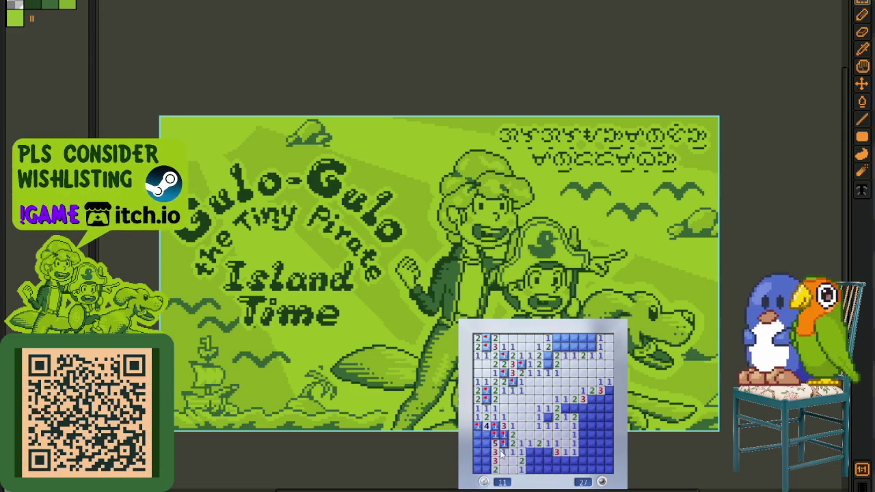
{"action": "left_click", "coordinate": [495, 443]}
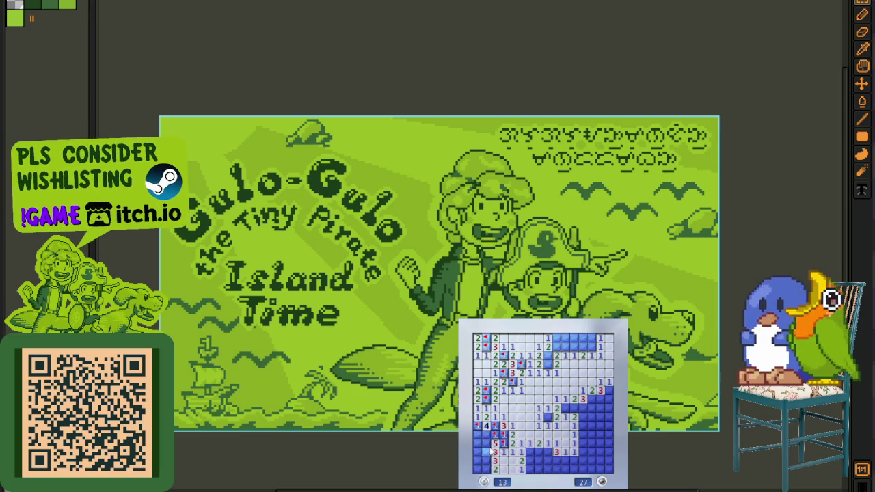
{"action": "right_click", "coordinate": [486, 452]}
{"action": "right_click", "coordinate": [487, 461]}
{"action": "right_click", "coordinate": [487, 470]}
{"action": "left_click", "coordinate": [486, 443]}
{"action": "right_click", "coordinate": [495, 435]}
{"action": "right_click", "coordinate": [486, 434]}
{"action": "left_click", "coordinate": [477, 452]}
{"action": "left_click", "coordinate": [477, 461]}
{"action": "left_click", "coordinate": [539, 452]}
{"action": "right_click", "coordinate": [530, 452]}
{"action": "left_click", "coordinate": [531, 461]}
{"action": "right_click", "coordinate": [547, 452]}
{"action": "right_click", "coordinate": [530, 470]}
{"action": "left_click", "coordinate": [540, 461]}
{"action": "right_click", "coordinate": [548, 461]}
{"action": "left_click", "coordinate": [558, 461]}
{"action": "left_click", "coordinate": [548, 470]}
{"action": "right_click", "coordinate": [566, 461]}
{"action": "left_click", "coordinate": [575, 461]}
{"action": "left_click", "coordinate": [584, 460]}
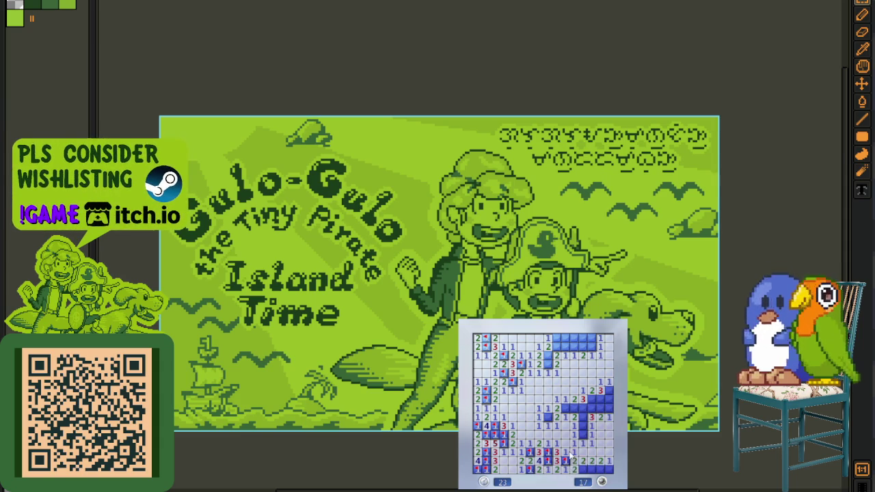
{"action": "right_click", "coordinate": [584, 470]}
{"action": "right_click", "coordinate": [602, 469]}
{"action": "right_click", "coordinate": [584, 435]}
{"action": "left_click", "coordinate": [584, 426]}
{"action": "right_click", "coordinate": [584, 408]}
{"action": "right_click", "coordinate": [593, 408]}
{"action": "right_click", "coordinate": [602, 408]}
{"action": "right_click", "coordinate": [593, 400]}
{"action": "right_click", "coordinate": [601, 400]}
{"action": "right_click", "coordinate": [611, 400]}
{"action": "right_click", "coordinate": [608, 391]}
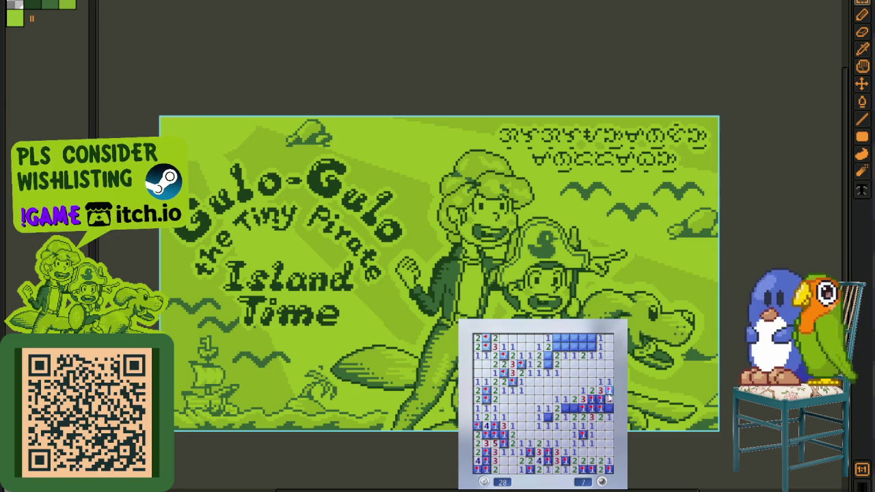
{"action": "right_click", "coordinate": [575, 408]}
{"action": "right_click", "coordinate": [552, 365]}
{"action": "right_click", "coordinate": [556, 338]}
{"action": "left_click", "coordinate": [565, 347]}
{"action": "left_click", "coordinate": [584, 338]}
{"action": "right_click", "coordinate": [575, 347]}
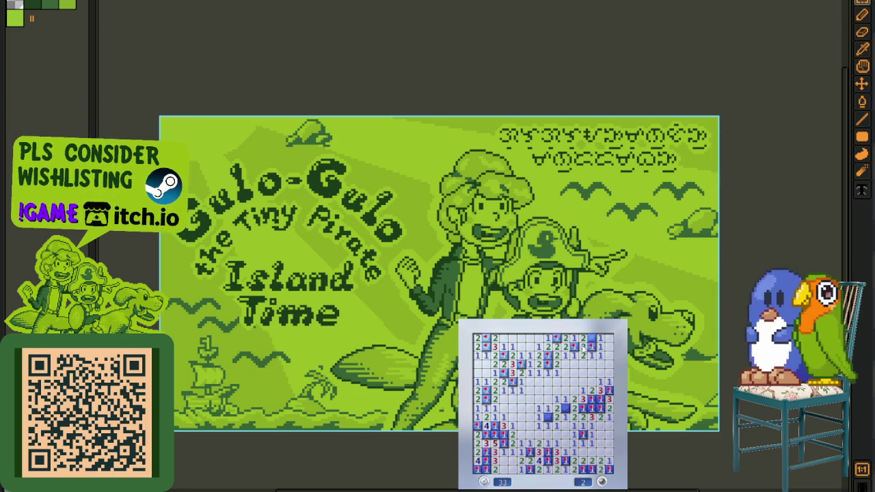
{"action": "left_click", "coordinate": [513, 444]}
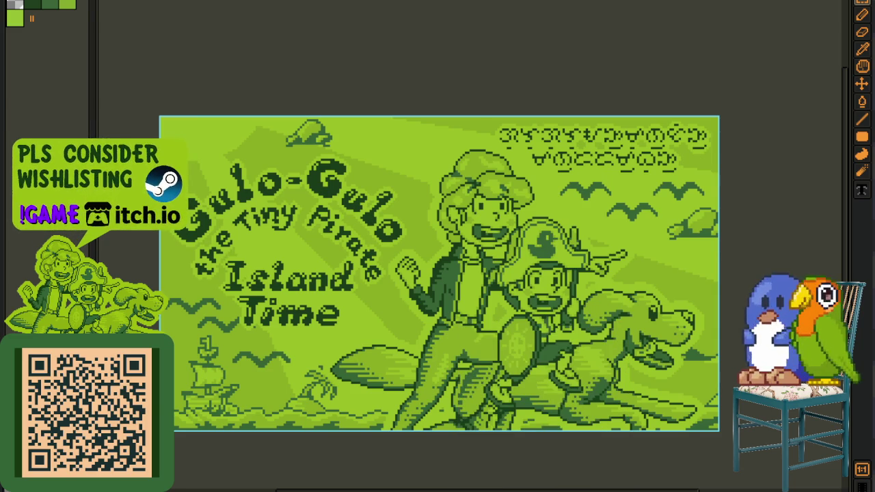
{"action": "scroll", "coordinate": [425, 234], "scroll_direction": "down", "scroll_amount": 2}
{"action": "scroll", "coordinate": [424, 234], "scroll_direction": "up", "scroll_amount": 1}
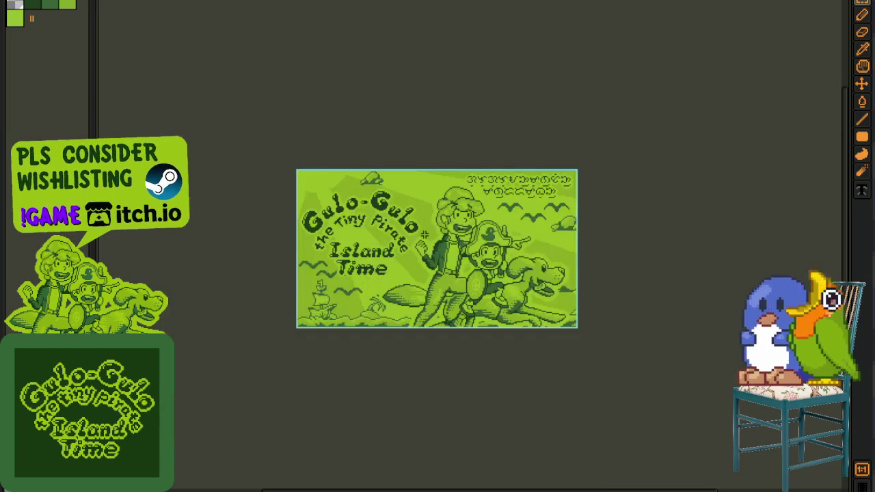
Zoom in on the Gulo-Gulo title artwork, then switch to the streaming software
{"action": "scroll", "coordinate": [425, 234], "scroll_direction": "up", "scroll_amount": 1}
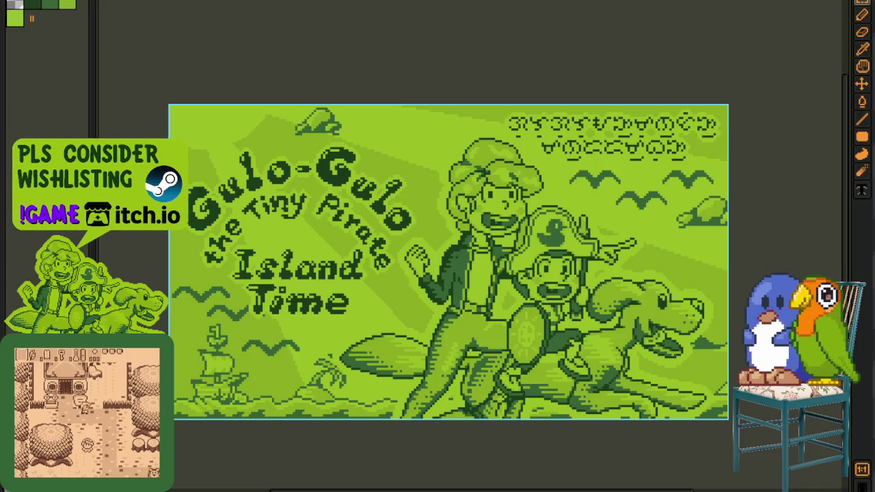
{"action": "key", "text": "alt+Tab"}
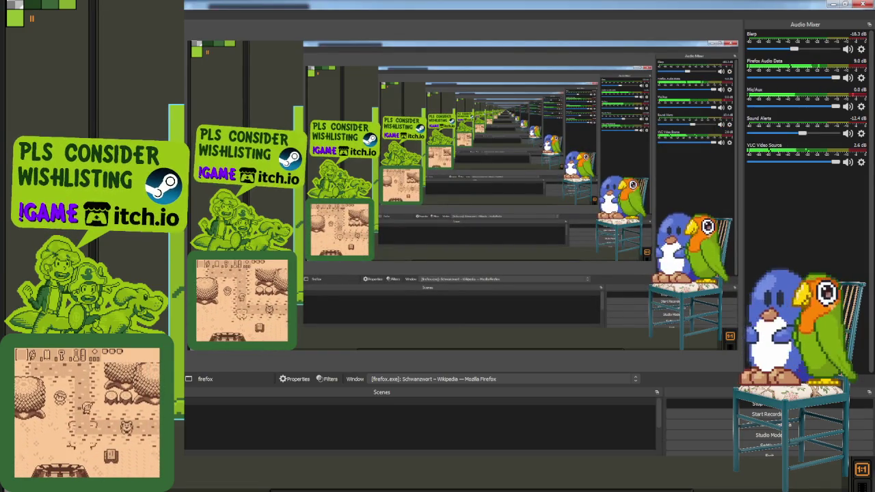
Switch from OBS back to the pixel-art title image
{"action": "key", "text": "alt+Tab"}
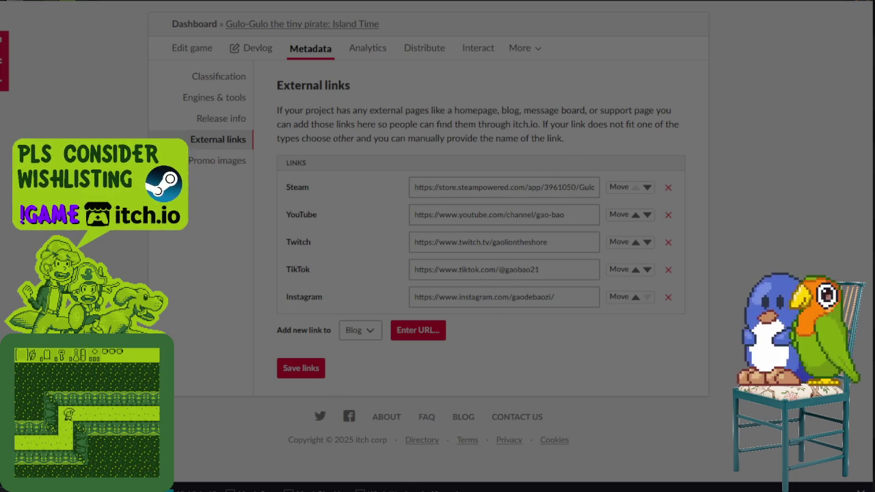
Return to the Gulo-Gulo title image in the Aseprite editor
{"action": "key", "text": "alt+Tab"}
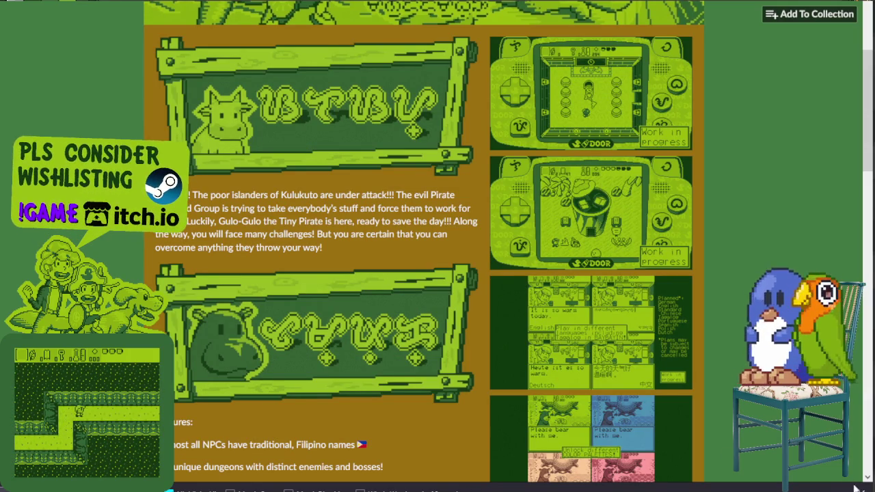
Expand the Gulo-Gulo page's 'More information' to show its status, genre, tags, languages and links
{"action": "scroll", "coordinate": [514, 255], "scroll_direction": "up", "scroll_amount": 1}
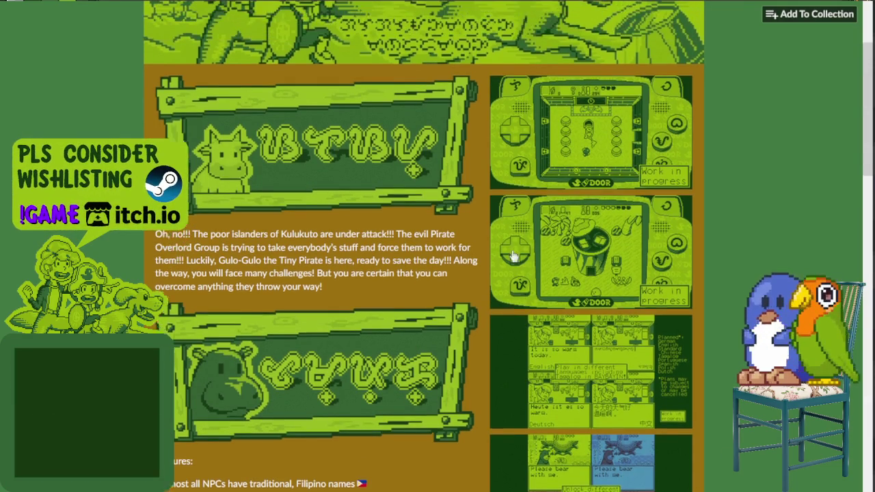
{"action": "scroll", "coordinate": [515, 256], "scroll_direction": "up", "scroll_amount": 2}
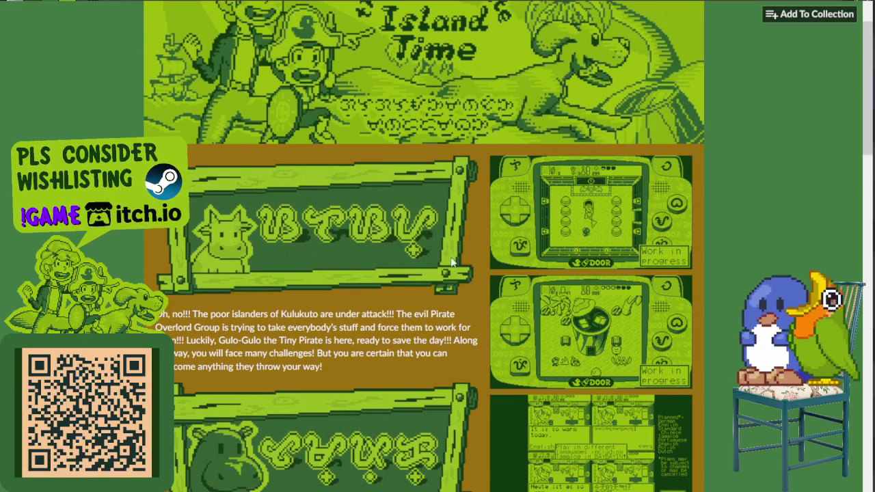
{"action": "scroll", "coordinate": [497, 255], "scroll_direction": "up", "scroll_amount": 2}
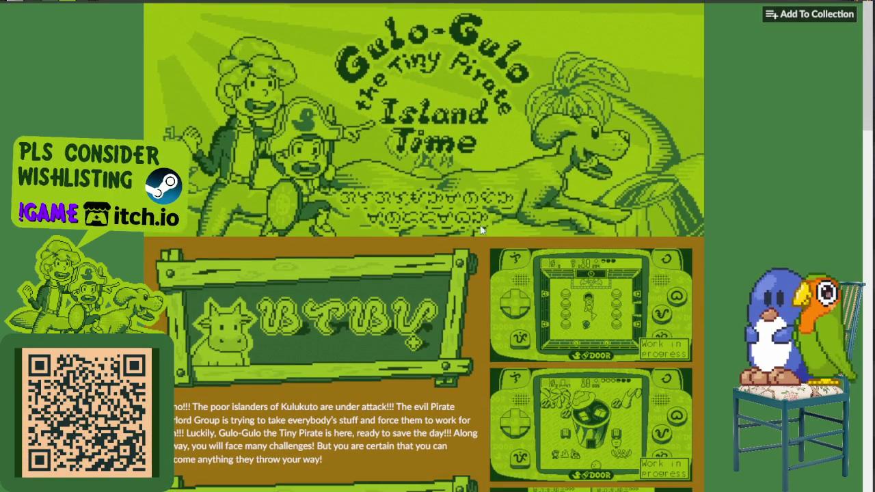
{"action": "scroll", "coordinate": [474, 247], "scroll_direction": "down", "scroll_amount": 3}
{"action": "scroll", "coordinate": [506, 254], "scroll_direction": "down", "scroll_amount": 3}
{"action": "scroll", "coordinate": [507, 255], "scroll_direction": "down", "scroll_amount": 5}
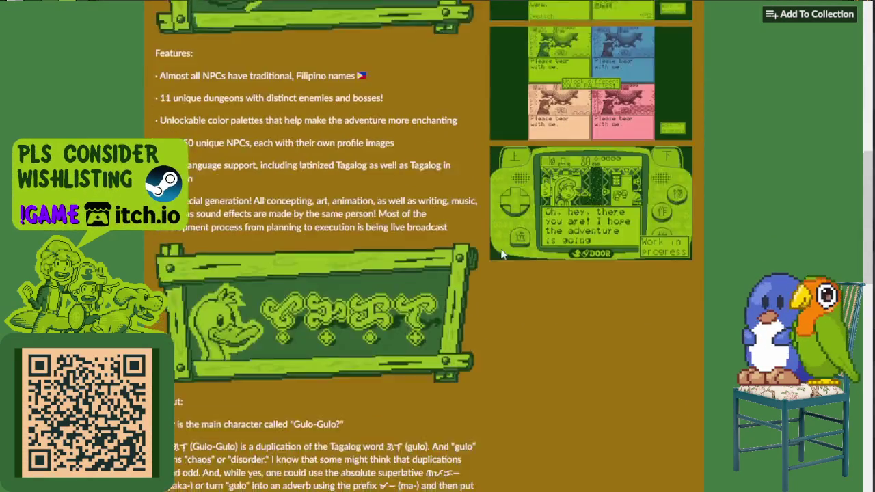
{"action": "scroll", "coordinate": [523, 250], "scroll_direction": "up", "scroll_amount": 2}
{"action": "scroll", "coordinate": [692, 122], "scroll_direction": "up", "scroll_amount": 3}
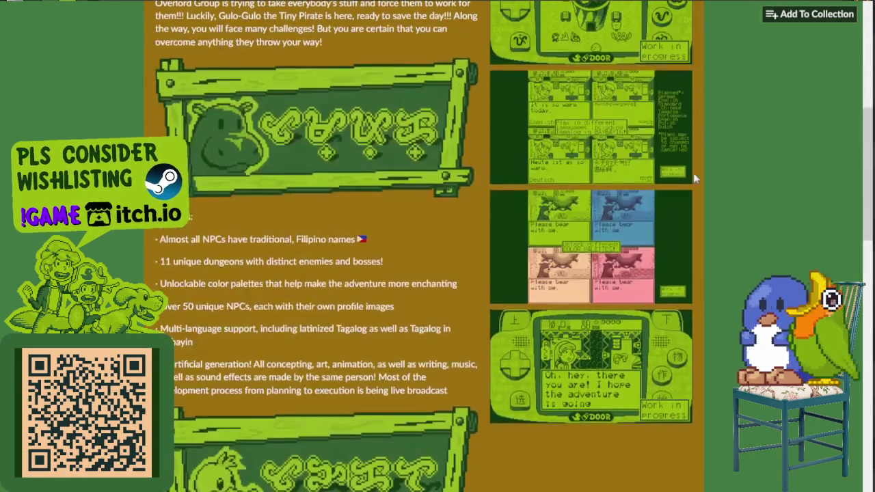
{"action": "scroll", "coordinate": [698, 157], "scroll_direction": "up", "scroll_amount": 4}
{"action": "scroll", "coordinate": [727, 149], "scroll_direction": "up", "scroll_amount": 3}
{"action": "scroll", "coordinate": [703, 121], "scroll_direction": "down", "scroll_amount": 2}
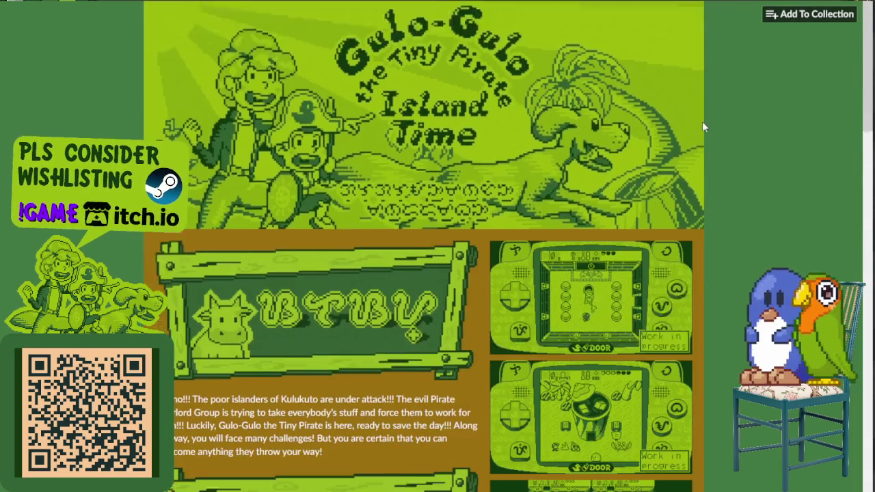
{"action": "scroll", "coordinate": [703, 121], "scroll_direction": "down", "scroll_amount": 1}
{"action": "scroll", "coordinate": [691, 129], "scroll_direction": "down", "scroll_amount": 2}
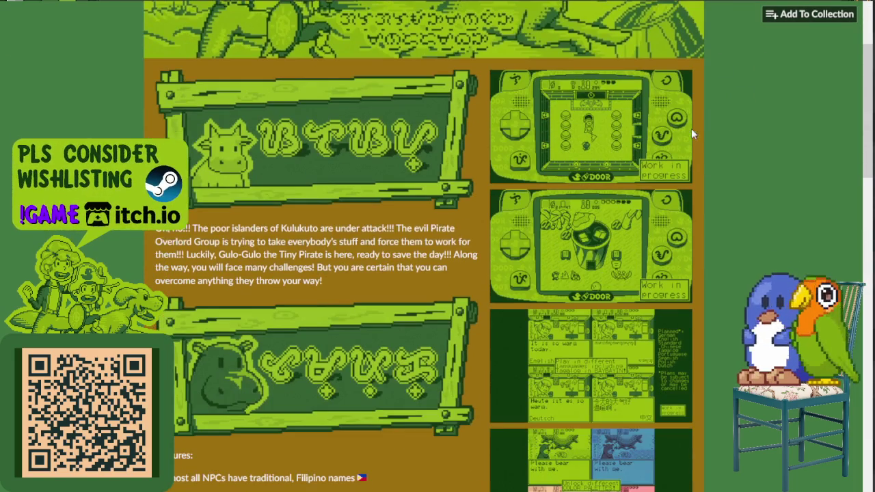
{"action": "scroll", "coordinate": [690, 134], "scroll_direction": "down", "scroll_amount": 1}
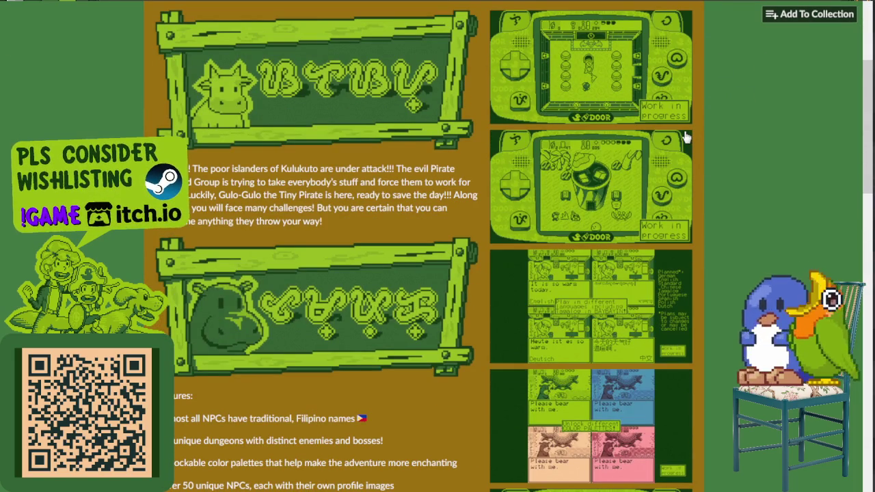
{"action": "scroll", "coordinate": [684, 138], "scroll_direction": "down", "scroll_amount": 1}
{"action": "scroll", "coordinate": [679, 137], "scroll_direction": "down", "scroll_amount": 2}
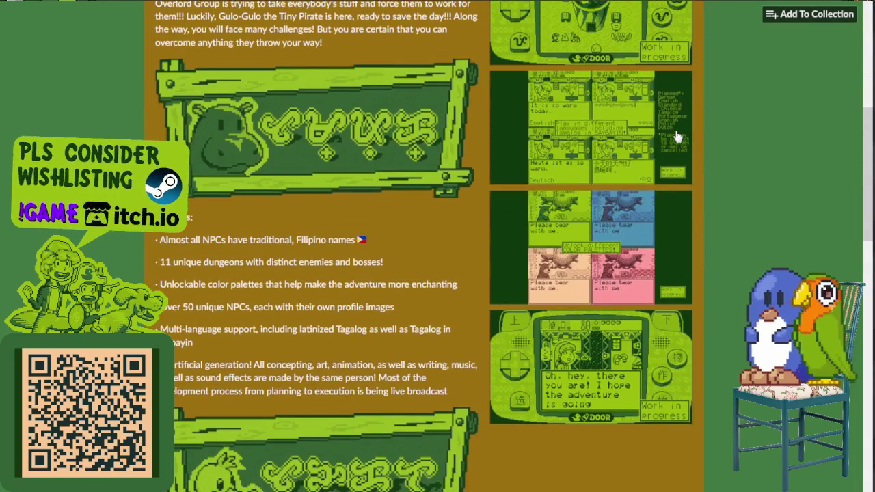
{"action": "scroll", "coordinate": [677, 137], "scroll_direction": "down", "scroll_amount": 2}
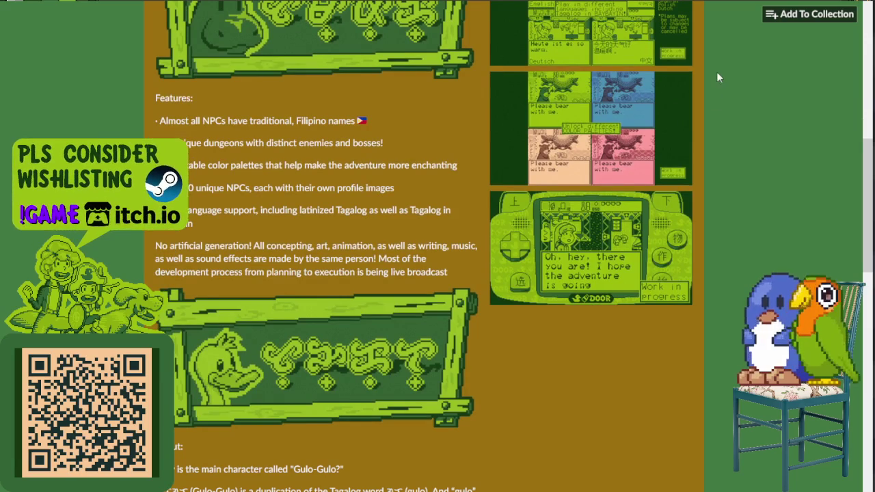
{"action": "scroll", "coordinate": [725, 79], "scroll_direction": "up", "scroll_amount": 3}
{"action": "scroll", "coordinate": [727, 82], "scroll_direction": "up", "scroll_amount": 3}
{"action": "scroll", "coordinate": [727, 82], "scroll_direction": "down", "scroll_amount": 5}
{"action": "scroll", "coordinate": [727, 82], "scroll_direction": "down", "scroll_amount": 1}
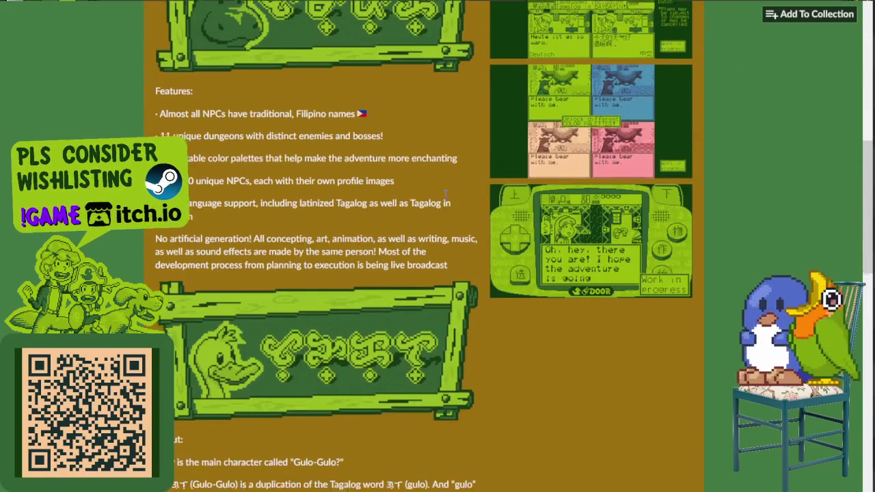
{"action": "scroll", "coordinate": [448, 184], "scroll_direction": "down", "scroll_amount": 3}
{"action": "scroll", "coordinate": [450, 178], "scroll_direction": "down", "scroll_amount": 2}
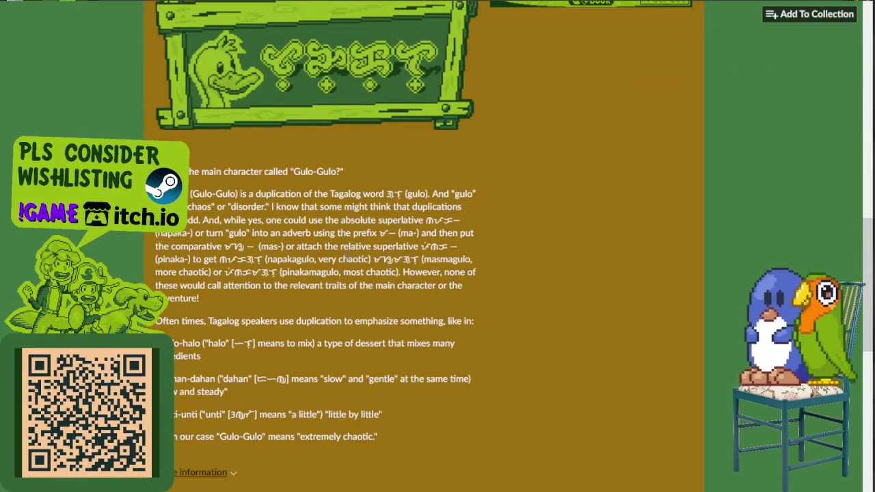
{"action": "scroll", "coordinate": [352, 314], "scroll_direction": "down", "scroll_amount": 1}
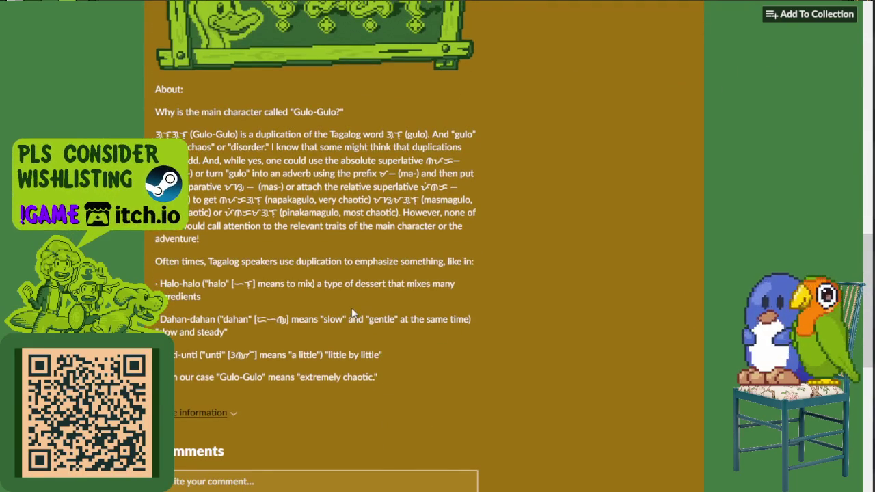
{"action": "left_click", "coordinate": [221, 413]}
{"action": "scroll", "coordinate": [419, 328], "scroll_direction": "down", "scroll_amount": 1}
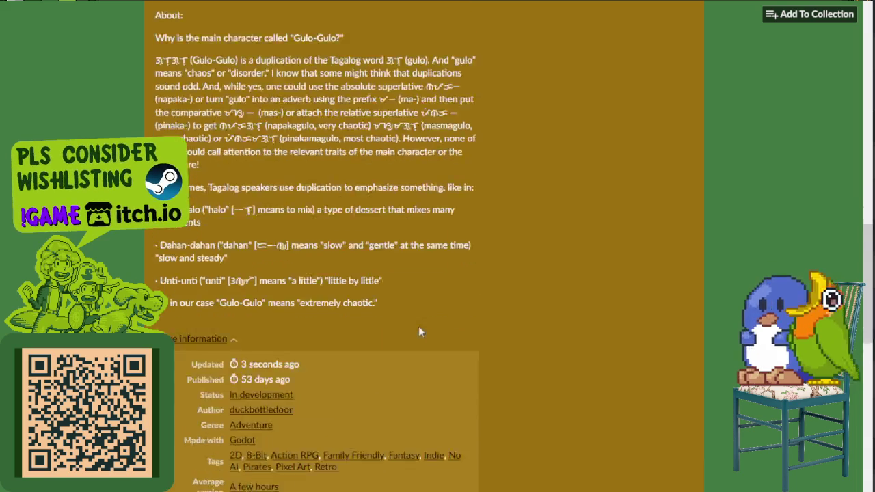
{"action": "scroll", "coordinate": [420, 328], "scroll_direction": "down", "scroll_amount": 2}
{"action": "scroll", "coordinate": [420, 326], "scroll_direction": "down", "scroll_amount": 1}
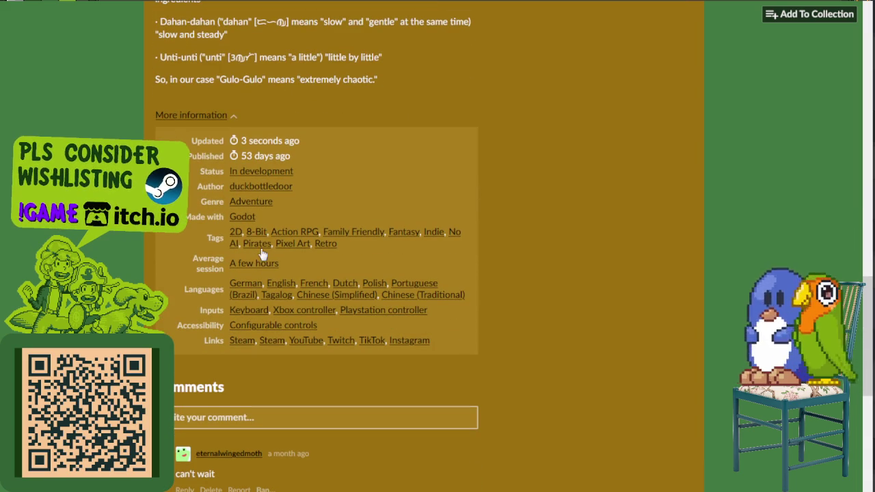
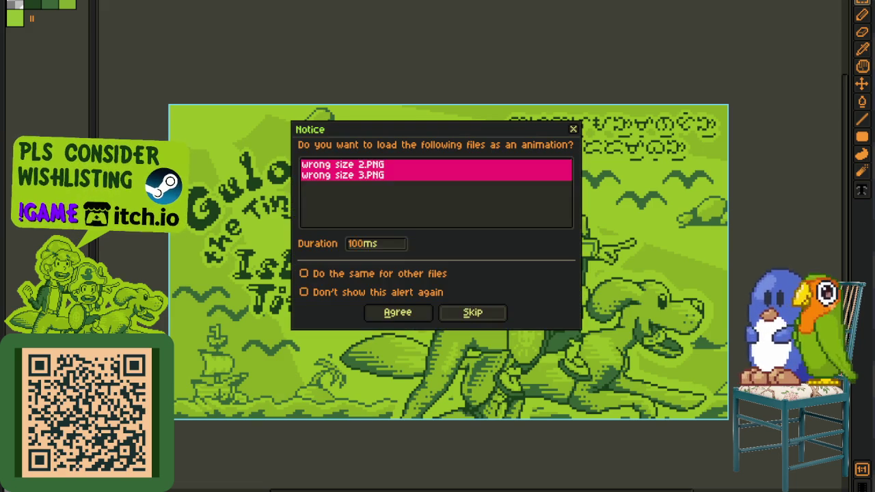
Open the screenshot as a still image and marquee-select around the de_event_cover_800x450.jpg card
{"action": "left_click", "coordinate": [473, 313]}
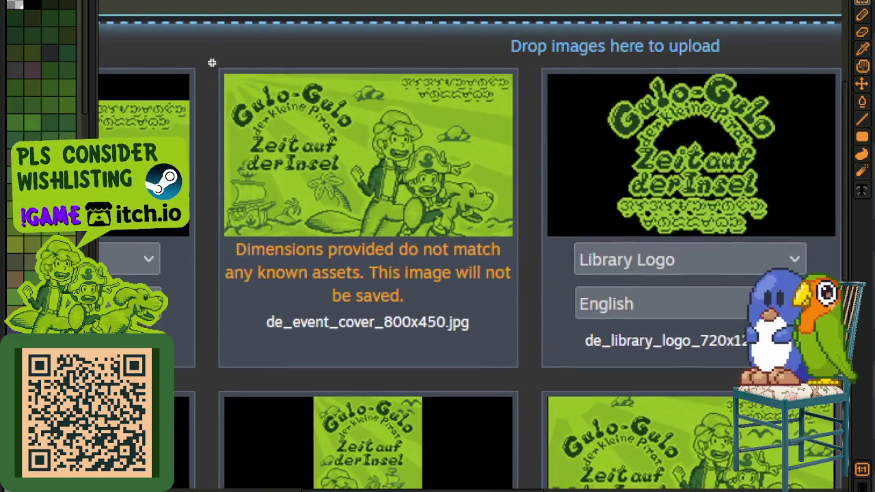
{"action": "left_click_drag", "start_coordinate": [209, 45], "coordinate": [539, 385]}
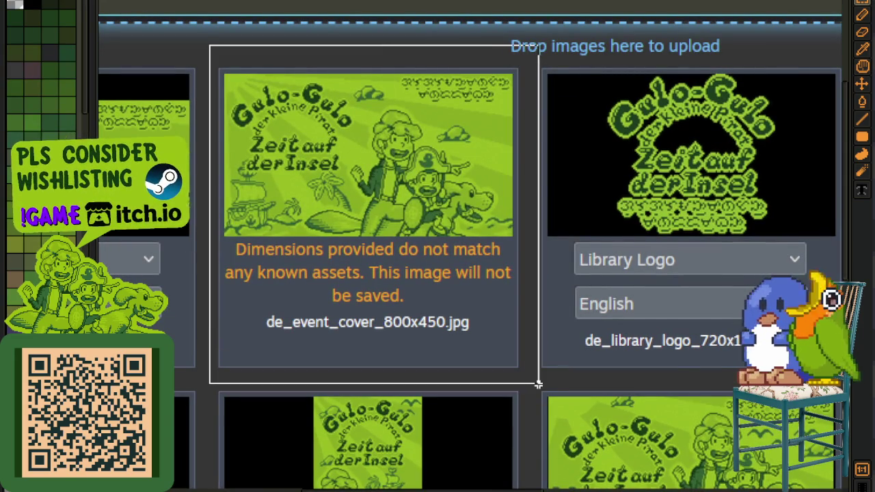
{"action": "scroll", "coordinate": [391, 338], "scroll_direction": "up", "scroll_amount": 2}
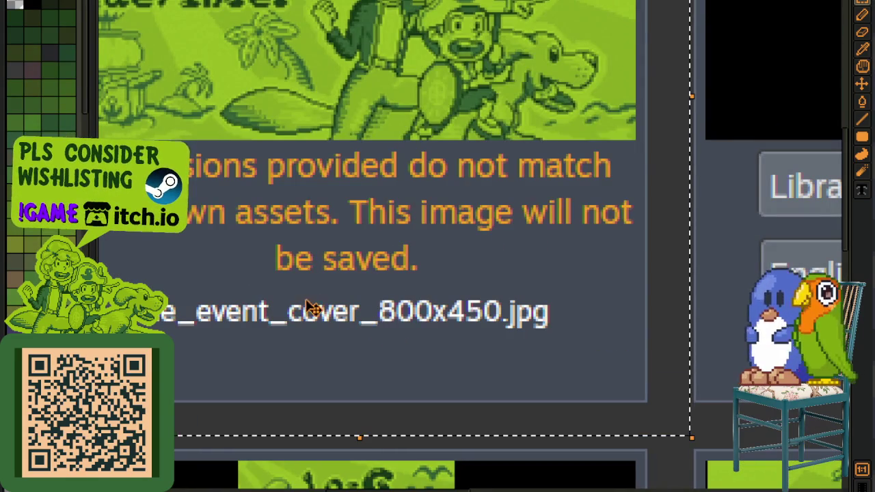
{"action": "scroll", "coordinate": [393, 339], "scroll_direction": "down", "scroll_amount": 2}
{"action": "scroll", "coordinate": [372, 328], "scroll_direction": "down", "scroll_amount": 2}
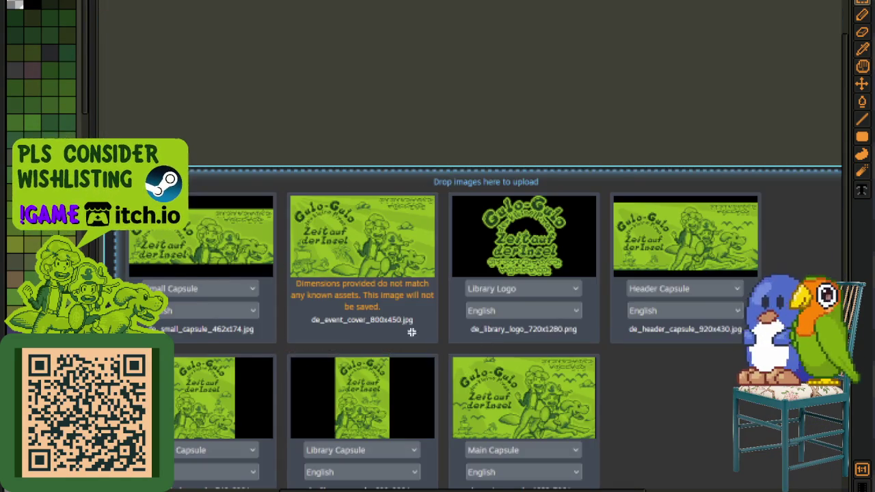
Zoom in and out and pan across the asset-card grid to inspect the flagged cover
{"action": "scroll", "coordinate": [410, 332], "scroll_direction": "up", "scroll_amount": 2}
{"action": "scroll", "coordinate": [411, 320], "scroll_direction": "down", "scroll_amount": 2}
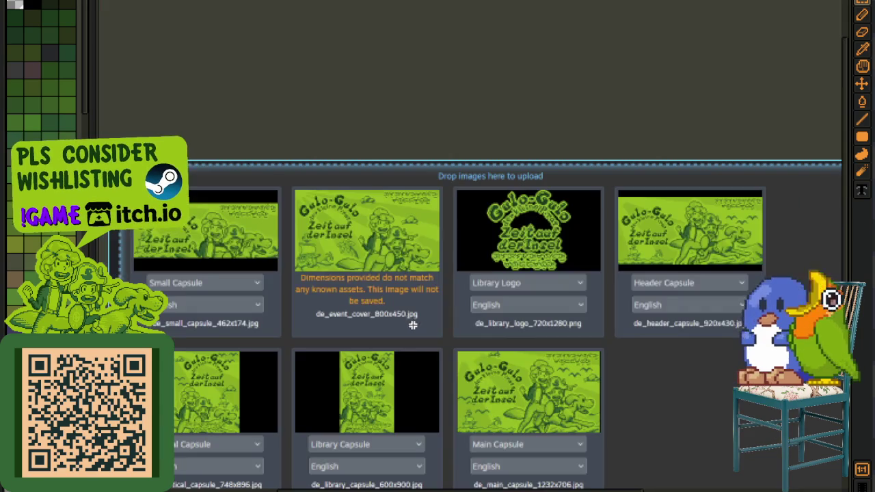
{"action": "scroll", "coordinate": [383, 328], "scroll_direction": "down", "scroll_amount": 2}
{"action": "scroll", "coordinate": [334, 281], "scroll_direction": "up", "scroll_amount": 2}
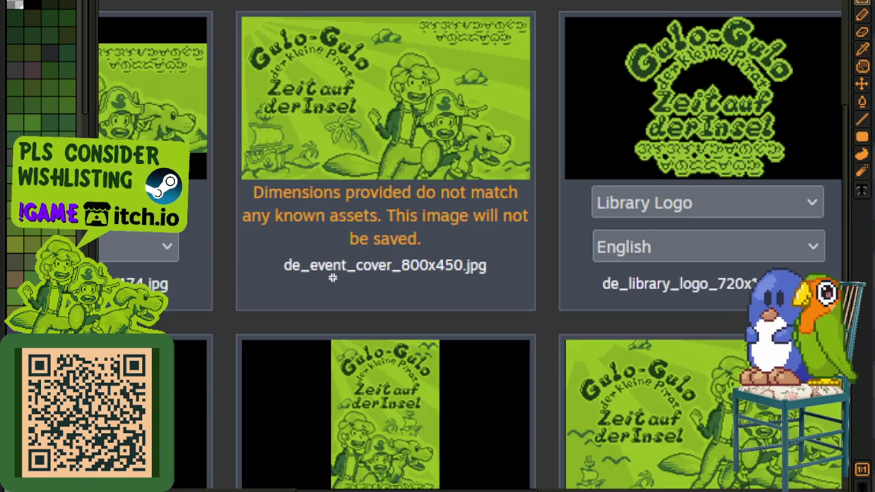
{"action": "scroll", "coordinate": [414, 308], "scroll_direction": "down", "scroll_amount": 2}
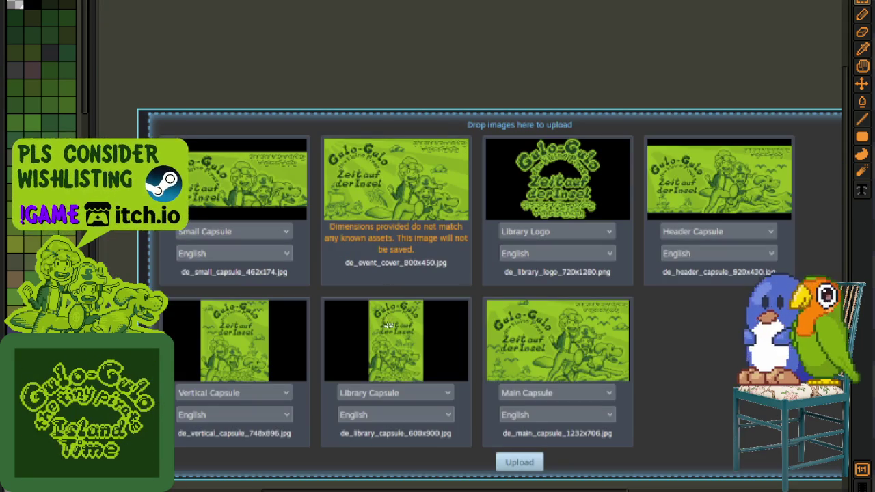
{"action": "scroll", "coordinate": [445, 283], "scroll_direction": "up", "scroll_amount": 2}
{"action": "scroll", "coordinate": [359, 235], "scroll_direction": "down", "scroll_amount": 2}
{"action": "left_click_drag", "start_coordinate": [581, 268], "coordinate": [482, 266]}
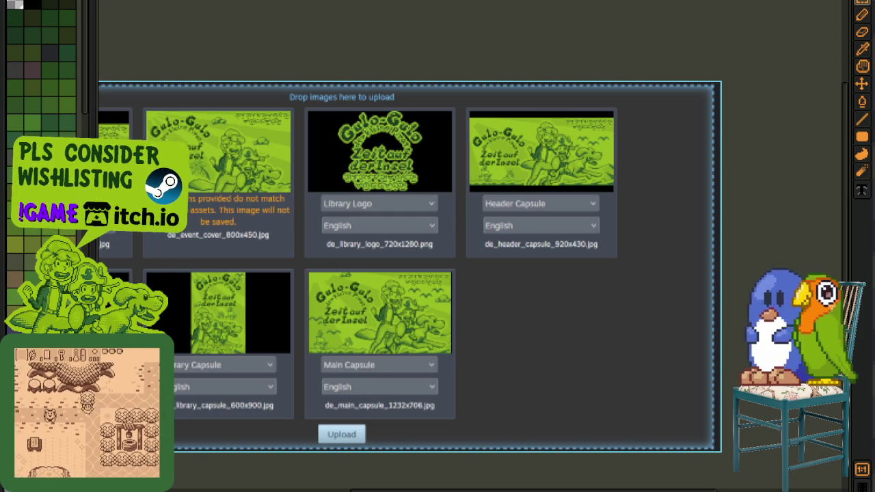
{"action": "key", "text": "alt+f"}
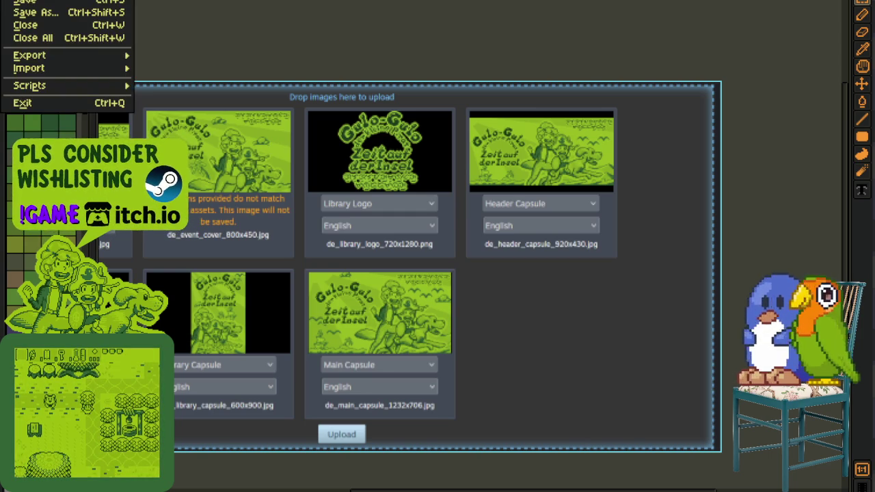
Make a 1050×21 sprite, paste the requirement strip, and select its '800px x 450px' text
{"action": "key", "text": "n"}
{"action": "left_click", "coordinate": [435, 337]}
{"action": "key", "text": "ctrl+v"}
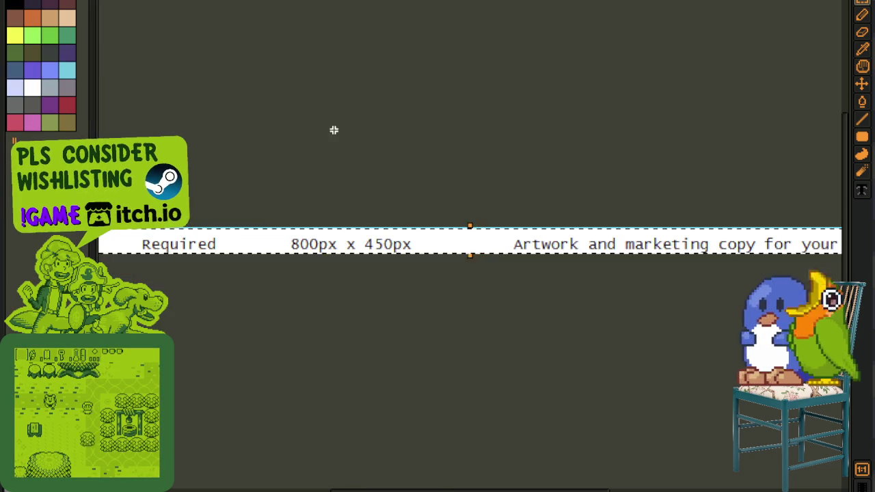
{"action": "scroll", "coordinate": [441, 199], "scroll_direction": "up", "scroll_amount": 2}
{"action": "mouse_move", "coordinate": [313, 205]}
{"action": "left_mouse_down"}
{"action": "mouse_move", "coordinate": [691, 346]}
{"action": "mouse_move", "coordinate": [522, 328]}
{"action": "left_mouse_up"}
{"action": "scroll", "coordinate": [475, 365], "scroll_direction": "down", "scroll_amount": 2}
{"action": "scroll", "coordinate": [666, 329], "scroll_direction": "up", "scroll_amount": 2}
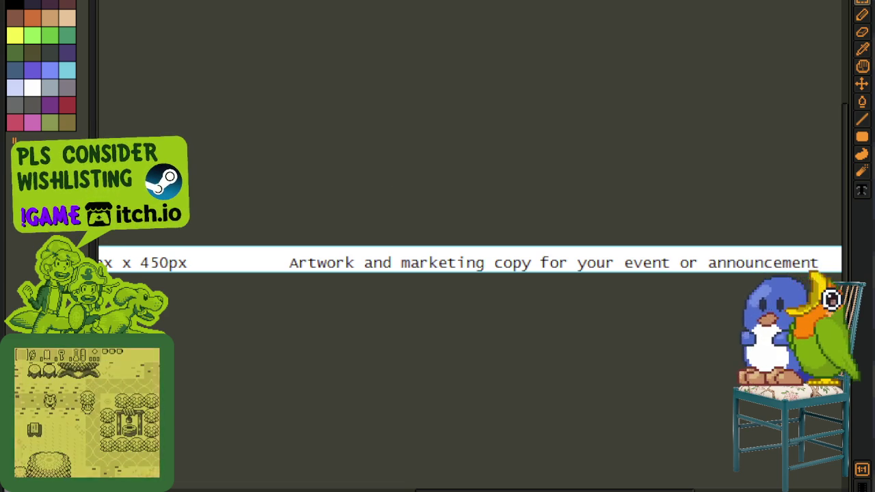
Discard the requirements strip sprite without saving, then start a new sprite
{"action": "key", "text": "ctrl+w"}
{"action": "left_click", "coordinate": [438, 253]}
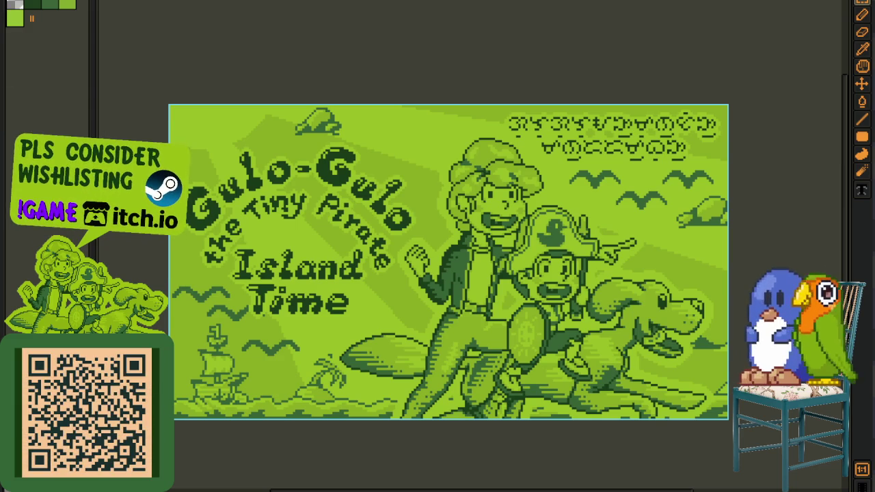
{"action": "key", "text": "ctrl+n"}
Paste the store-upload screenshot of the rejected zh_cn_event_cover_800x450.jpg into a new sprite
{"action": "left_click", "coordinate": [409, 329]}
{"action": "key", "text": "ctrl+v"}
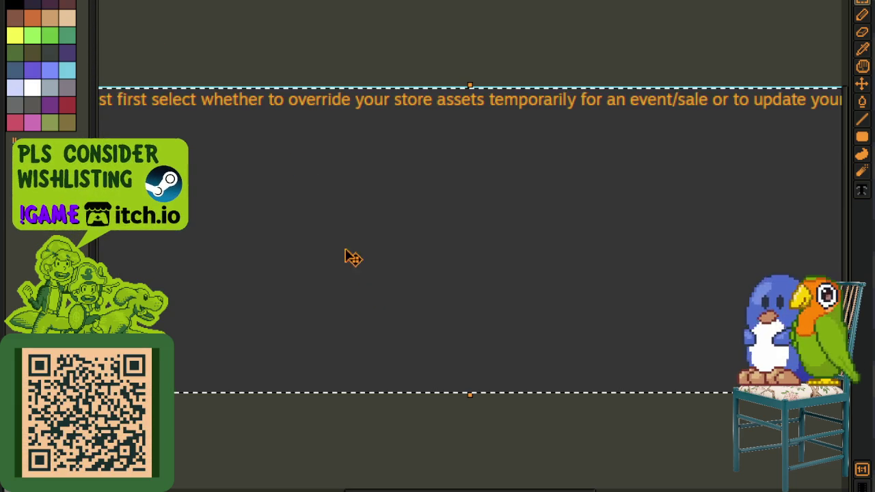
{"action": "scroll", "coordinate": [242, 27], "scroll_direction": "down", "scroll_amount": 2}
{"action": "scroll", "coordinate": [377, 109], "scroll_direction": "up", "scroll_amount": 1}
{"action": "scroll", "coordinate": [316, 236], "scroll_direction": "up", "scroll_amount": 1}
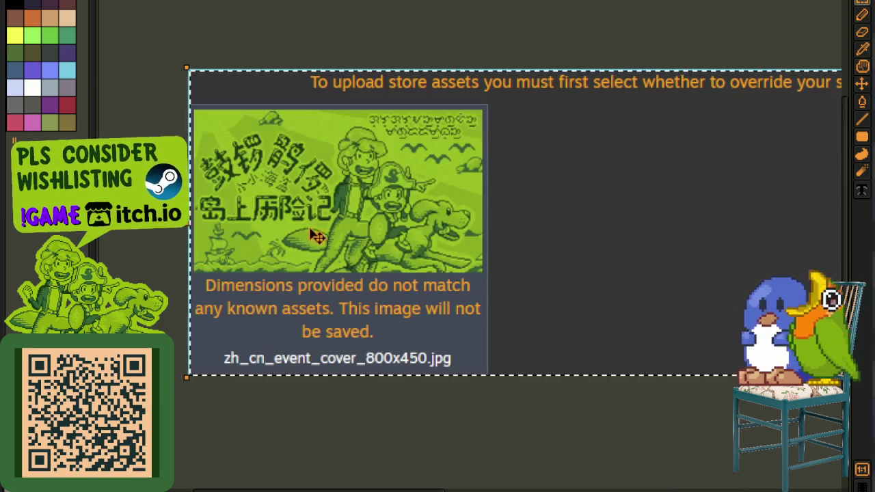
{"action": "left_click", "coordinate": [290, 393]}
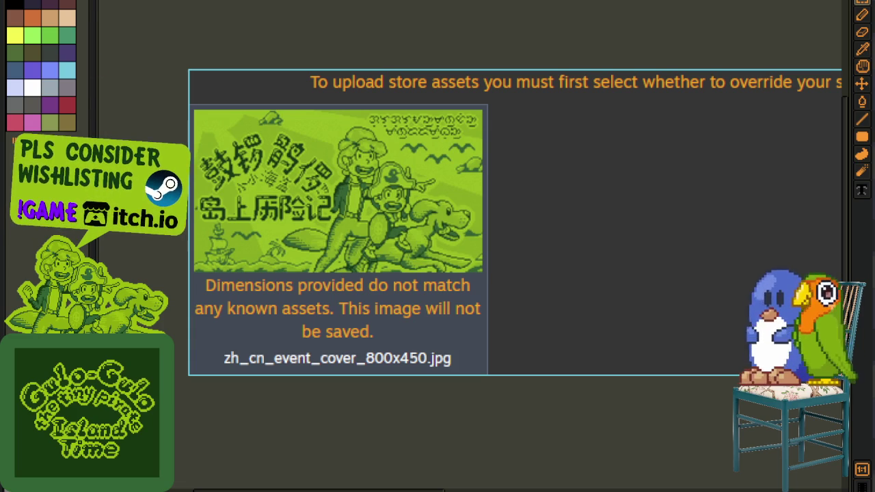
{"action": "key", "text": "alt+f"}
Paste the Steam Event Assets screenshot into a 1920-wide sprite and mark the 'Required' label and description
{"action": "key", "text": "ctrl+n"}
{"action": "type", "text": "1920"}
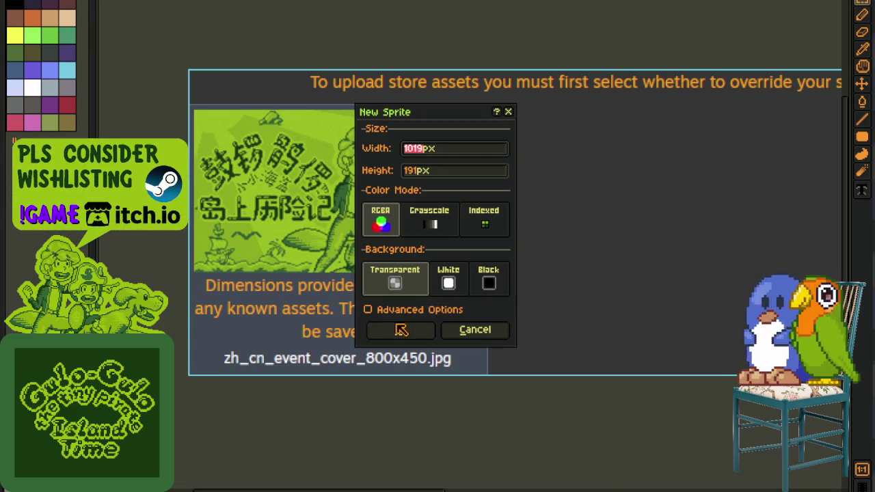
{"action": "key", "text": "Return"}
{"action": "key", "text": "ctrl+v"}
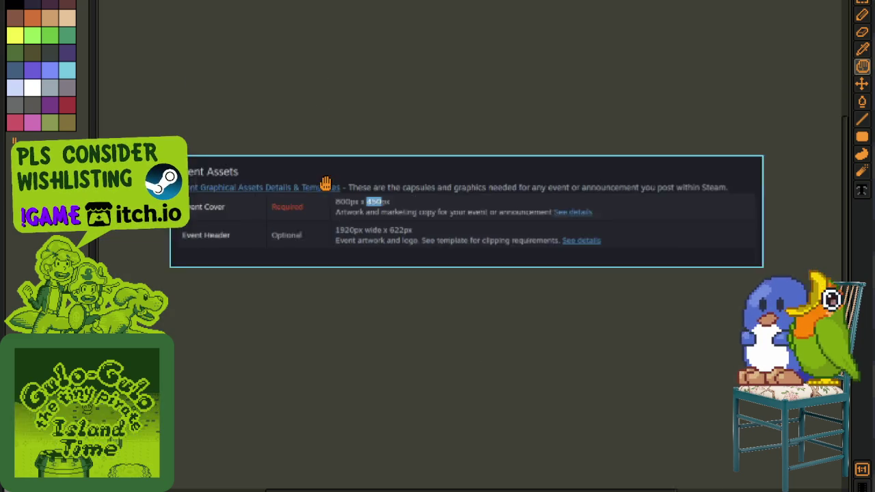
{"action": "left_click_drag", "start_coordinate": [309, 209], "coordinate": [404, 254]}
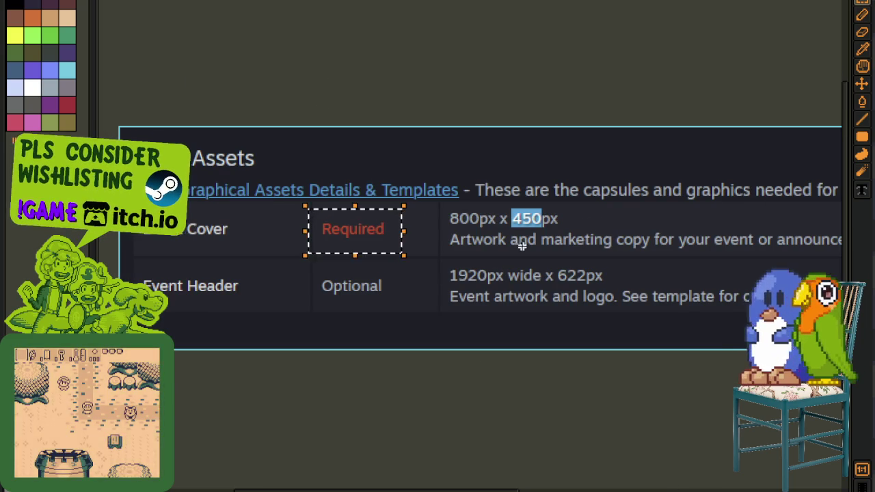
{"action": "scroll", "coordinate": [344, 242], "scroll_direction": "right", "scroll_amount": 3}
{"action": "left_click_drag", "start_coordinate": [281, 241], "coordinate": [756, 253]}
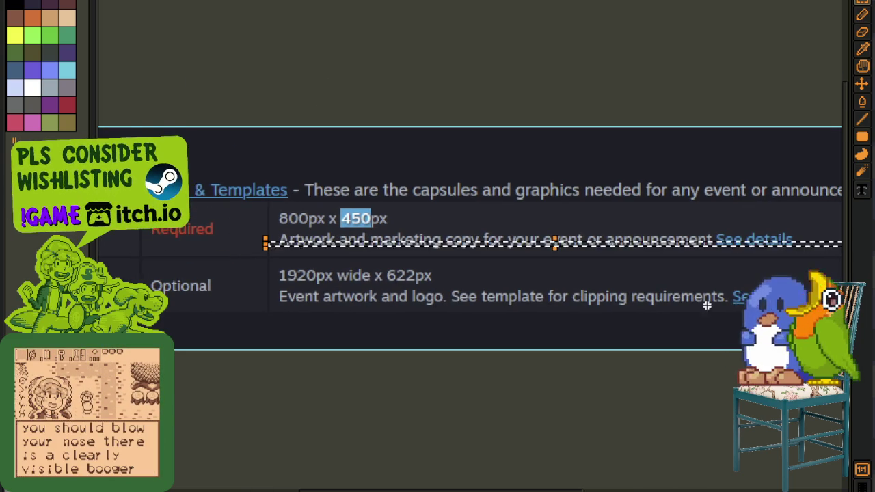
Mark the 800px x 450px cover size, then return to the Gulo-Gulo cover tab
{"action": "left_click_drag", "start_coordinate": [673, 299], "coordinate": [372, 327]}
{"action": "scroll", "coordinate": [354, 305], "scroll_direction": "down", "scroll_amount": 1}
{"action": "scroll", "coordinate": [354, 305], "scroll_direction": "down", "scroll_amount": 2}
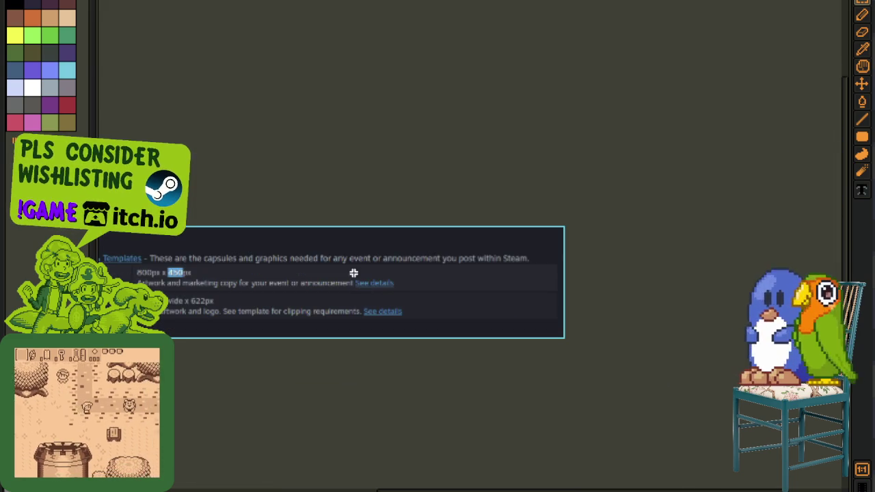
{"action": "scroll", "coordinate": [368, 272], "scroll_direction": "up", "scroll_amount": 1}
{"action": "scroll", "coordinate": [254, 267], "scroll_direction": "up", "scroll_amount": 2}
{"action": "left_click_drag", "start_coordinate": [254, 267], "coordinate": [416, 275]}
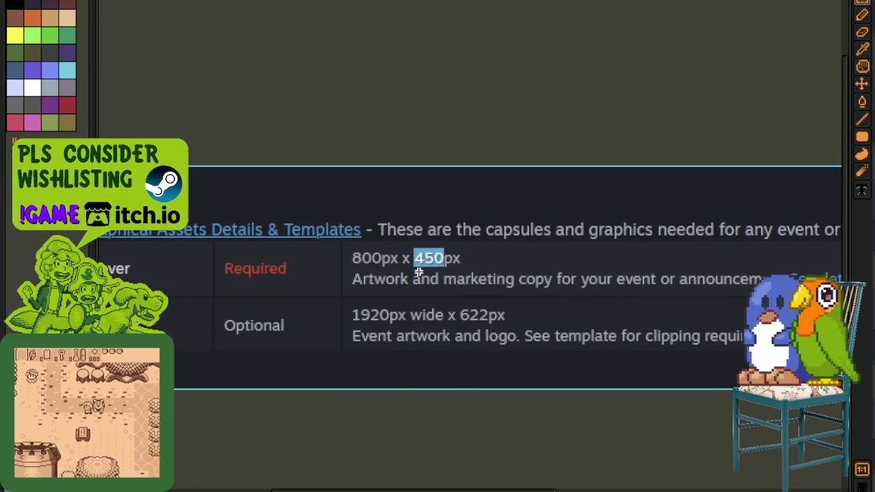
{"action": "left_click_drag", "start_coordinate": [336, 241], "coordinate": [472, 272]}
{"action": "left_click", "coordinate": [348, 315]}
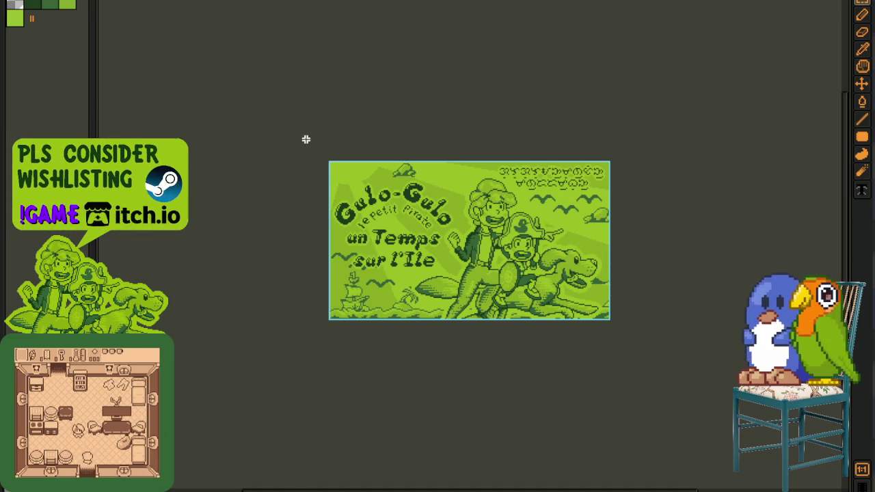
Zoom in and center the Gulo-Gulo cover, then switch to the Steam screenshot sprite
{"action": "scroll", "coordinate": [293, 125], "scroll_direction": "up", "scroll_amount": 2}
{"action": "key", "text": "1"}
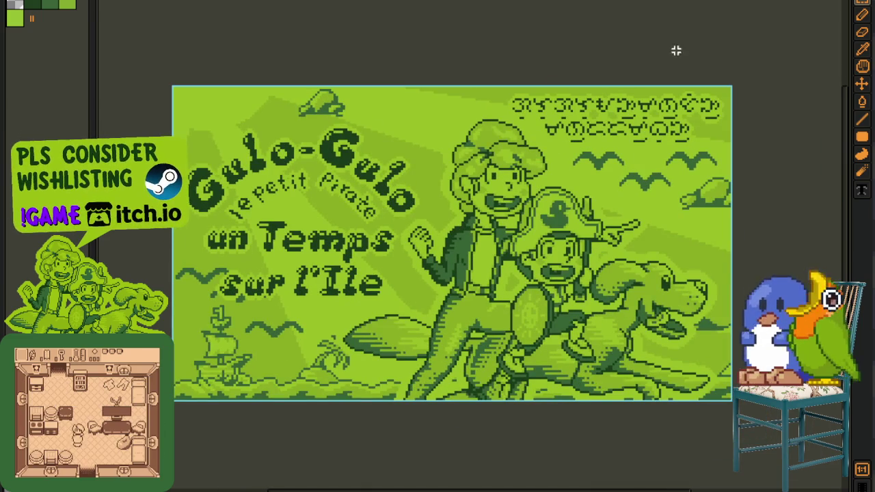
{"action": "key", "text": "ctrl+Tab"}
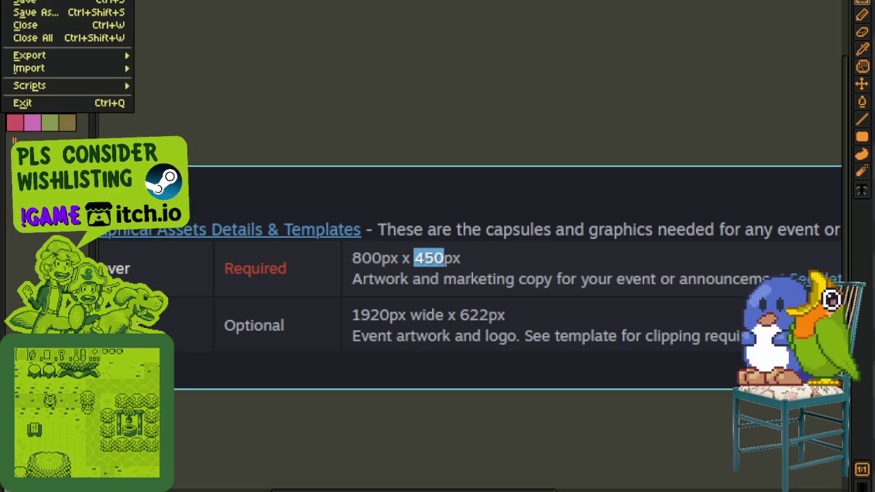
Paste the Warframe Cover Image guide screenshot into a new blank sprite
{"action": "key", "text": "ctrl+n"}
{"action": "left_click", "coordinate": [399, 330]}
{"action": "key", "text": "ctrl+v"}
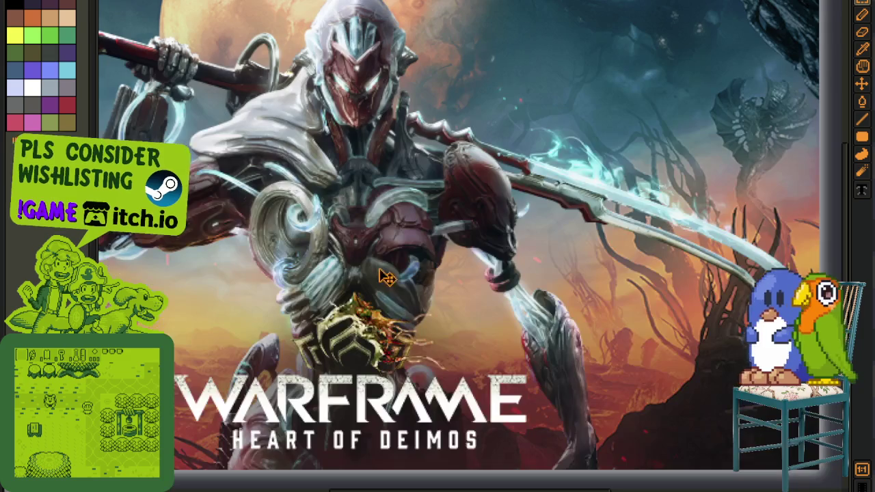
{"action": "scroll", "coordinate": [660, 199], "scroll_direction": "down", "scroll_amount": 3}
{"action": "scroll", "coordinate": [216, 163], "scroll_direction": "up", "scroll_amount": 3}
{"action": "scroll", "coordinate": [344, 98], "scroll_direction": "up", "scroll_amount": 1}
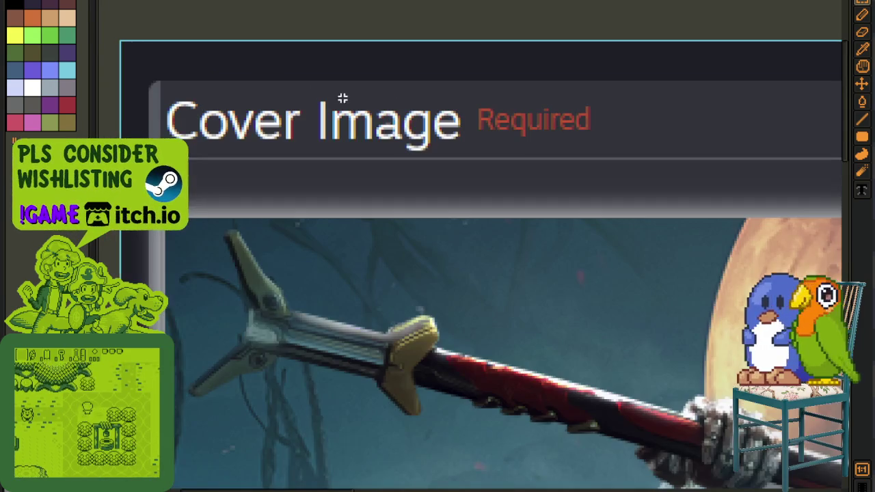
{"action": "scroll", "coordinate": [499, 141], "scroll_direction": "down", "scroll_amount": 1}
{"action": "scroll", "coordinate": [498, 141], "scroll_direction": "up", "scroll_amount": 1}
Pan down and mark the '800px wide x 450px tall' size line and the Design line
{"action": "left_click_drag", "start_coordinate": [499, 141], "coordinate": [425, 4]}
{"action": "scroll", "coordinate": [342, 274], "scroll_direction": "down", "scroll_amount": 3}
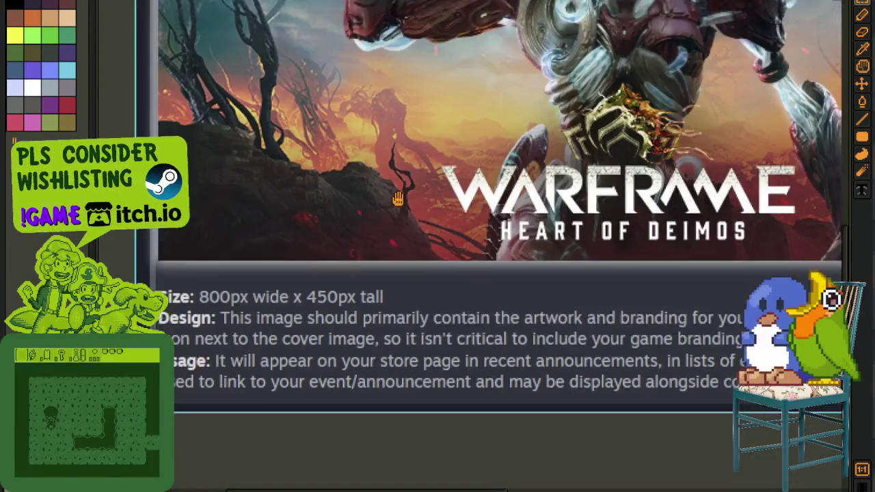
{"action": "mouse_move", "coordinate": [195, 289]}
{"action": "left_mouse_down"}
{"action": "mouse_move", "coordinate": [277, 260]}
{"action": "mouse_move", "coordinate": [462, 252]}
{"action": "left_mouse_up"}
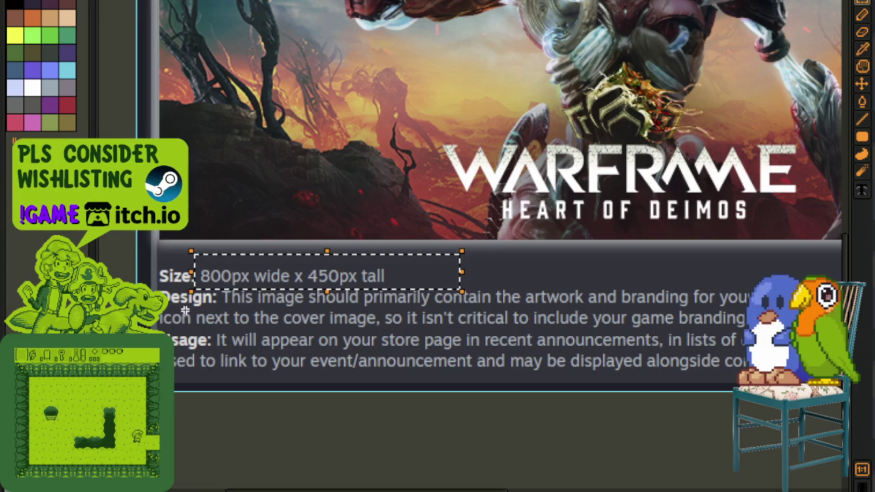
{"action": "mouse_move", "coordinate": [203, 306]}
{"action": "left_mouse_down"}
{"action": "mouse_move", "coordinate": [655, 286]}
{"action": "mouse_move", "coordinate": [807, 290]}
{"action": "mouse_move", "coordinate": [840, 275]}
{"action": "left_mouse_up"}
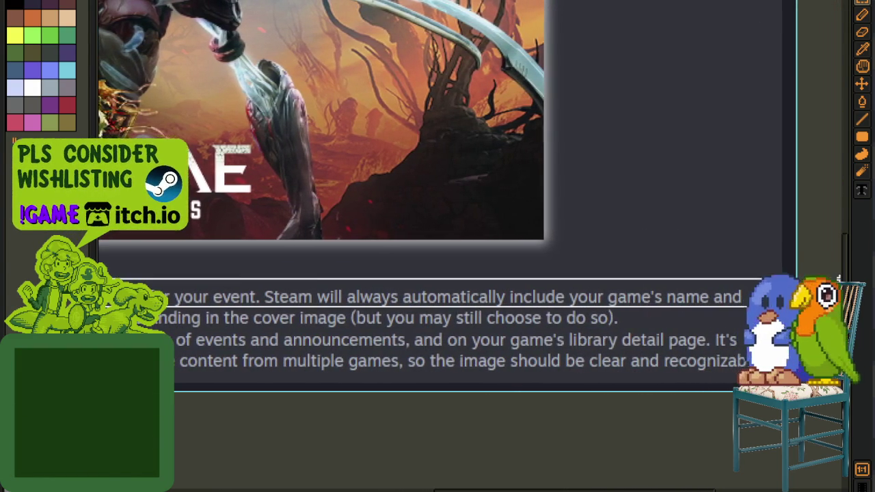
Pan across the Steam reference image to bring the size caption into view
{"action": "scroll", "coordinate": [840, 275], "scroll_direction": "left", "scroll_amount": 5}
{"action": "scroll", "coordinate": [472, 247], "scroll_direction": "left", "scroll_amount": 5}
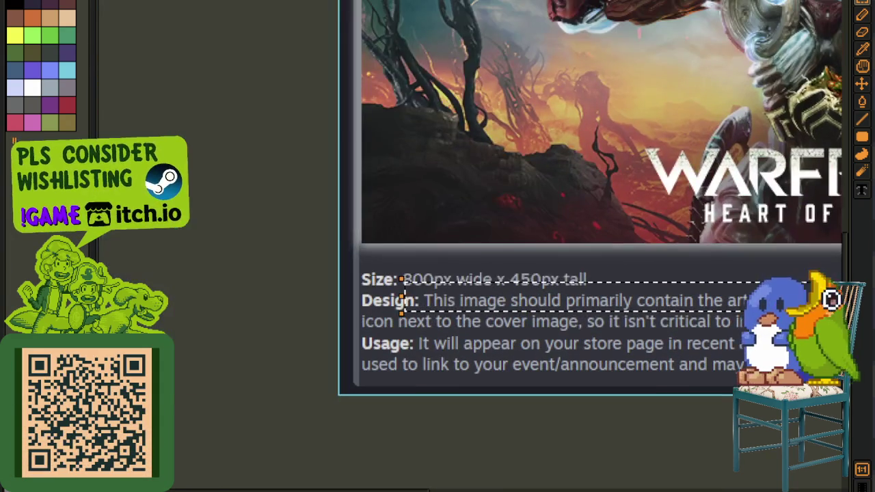
{"action": "scroll", "coordinate": [523, 198], "scroll_direction": "right", "scroll_amount": 1}
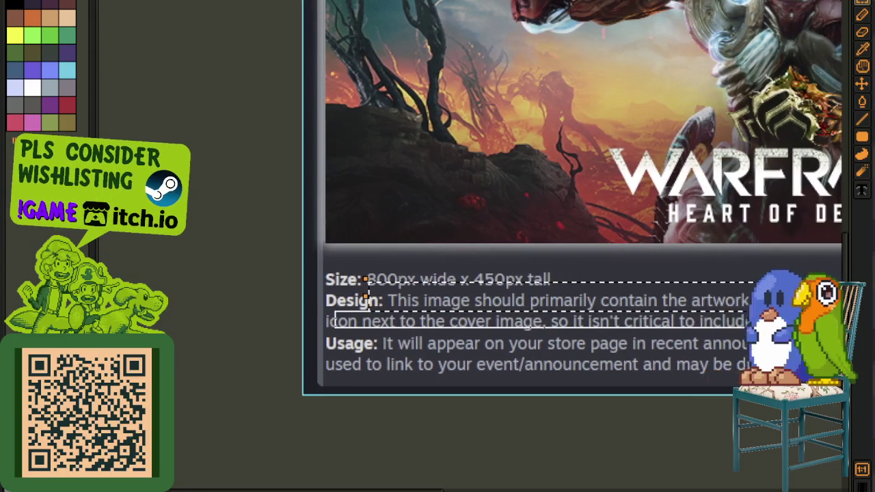
{"action": "scroll", "coordinate": [523, 198], "scroll_direction": "right", "scroll_amount": 1}
{"action": "scroll", "coordinate": [523, 198], "scroll_direction": "right", "scroll_amount": 2}
{"action": "scroll", "coordinate": [524, 198], "scroll_direction": "right", "scroll_amount": 2}
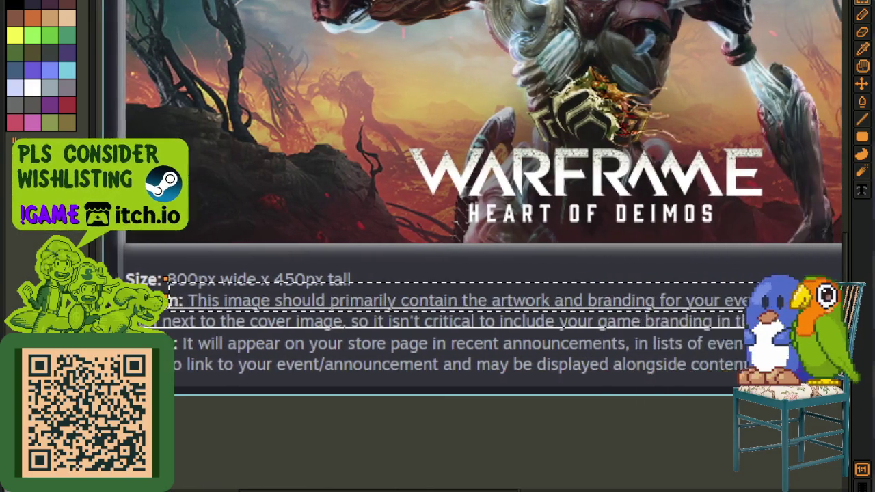
{"action": "scroll", "coordinate": [523, 199], "scroll_direction": "right", "scroll_amount": 1}
{"action": "scroll", "coordinate": [523, 198], "scroll_direction": "right", "scroll_amount": 1}
{"action": "scroll", "coordinate": [523, 199], "scroll_direction": "right", "scroll_amount": 1}
{"action": "scroll", "coordinate": [523, 198], "scroll_direction": "right", "scroll_amount": 1}
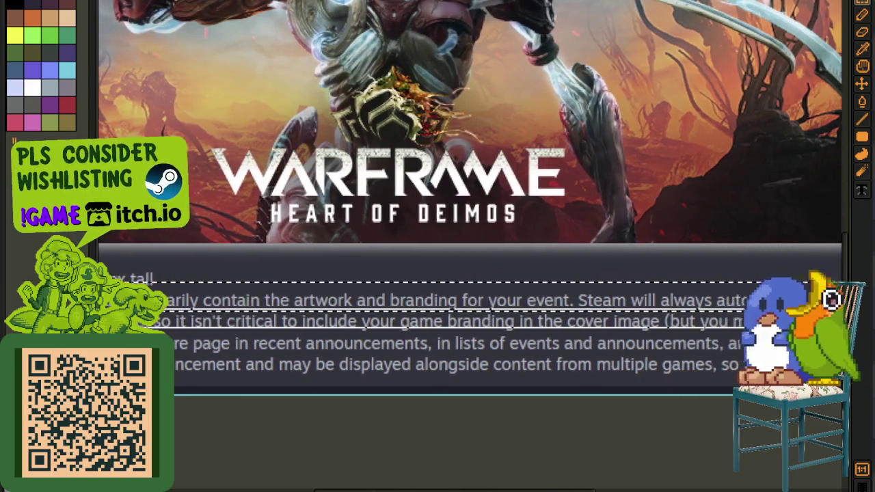
{"action": "scroll", "coordinate": [523, 198], "scroll_direction": "right", "scroll_amount": 1}
{"action": "scroll", "coordinate": [524, 199], "scroll_direction": "right", "scroll_amount": 2}
{"action": "scroll", "coordinate": [524, 198], "scroll_direction": "right", "scroll_amount": 1}
{"action": "scroll", "coordinate": [525, 321], "scroll_direction": "down", "scroll_amount": 4}
{"action": "scroll", "coordinate": [400, 348], "scroll_direction": "left", "scroll_amount": 2}
{"action": "scroll", "coordinate": [360, 321], "scroll_direction": "up", "scroll_amount": 6}
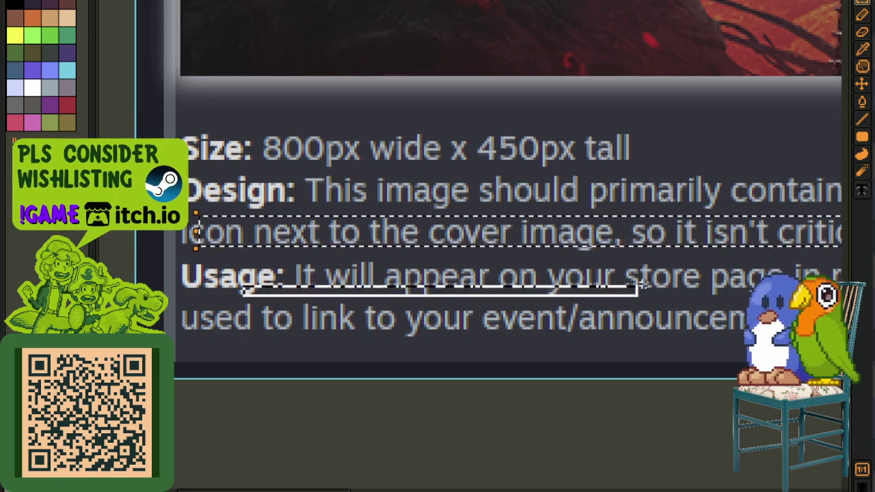
{"action": "scroll", "coordinate": [472, 246], "scroll_direction": "right", "scroll_amount": 3}
{"action": "scroll", "coordinate": [472, 246], "scroll_direction": "right", "scroll_amount": 3}
{"action": "scroll", "coordinate": [472, 246], "scroll_direction": "right", "scroll_amount": 4}
{"action": "scroll", "coordinate": [472, 247], "scroll_direction": "right", "scroll_amount": 1}
{"action": "scroll", "coordinate": [472, 246], "scroll_direction": "right", "scroll_amount": 2}
{"action": "scroll", "coordinate": [472, 246], "scroll_direction": "right", "scroll_amount": 2}
{"action": "scroll", "coordinate": [472, 246], "scroll_direction": "right", "scroll_amount": 2}
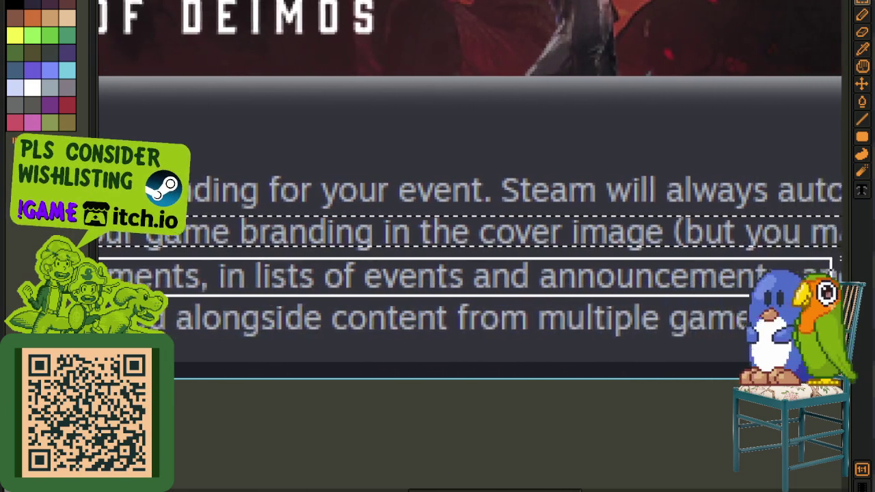
{"action": "scroll", "coordinate": [472, 246], "scroll_direction": "right", "scroll_amount": 1}
{"action": "scroll", "coordinate": [472, 246], "scroll_direction": "right", "scroll_amount": 1}
{"action": "scroll", "coordinate": [472, 247], "scroll_direction": "right", "scroll_amount": 2}
{"action": "scroll", "coordinate": [472, 246], "scroll_direction": "right", "scroll_amount": 3}
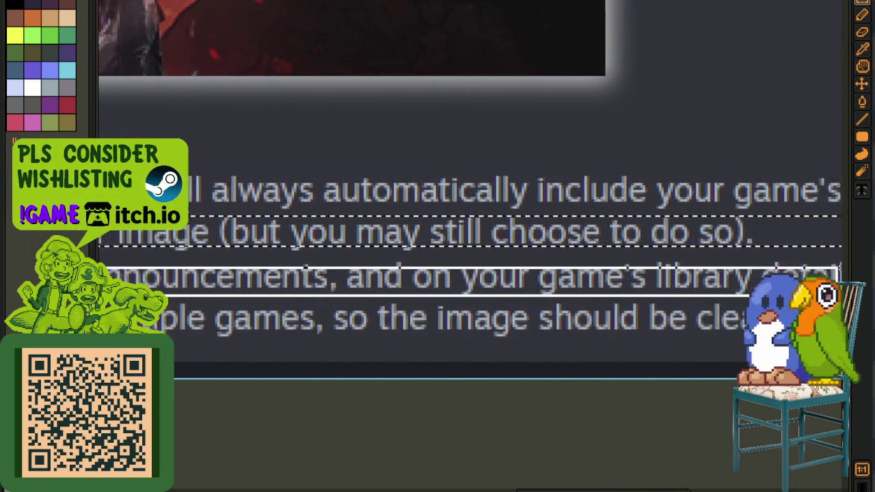
{"action": "scroll", "coordinate": [472, 246], "scroll_direction": "right", "scroll_amount": 1}
{"action": "scroll", "coordinate": [472, 246], "scroll_direction": "right", "scroll_amount": 2}
{"action": "scroll", "coordinate": [472, 246], "scroll_direction": "right", "scroll_amount": 2}
{"action": "scroll", "coordinate": [196, 313], "scroll_direction": "down", "scroll_amount": 3}
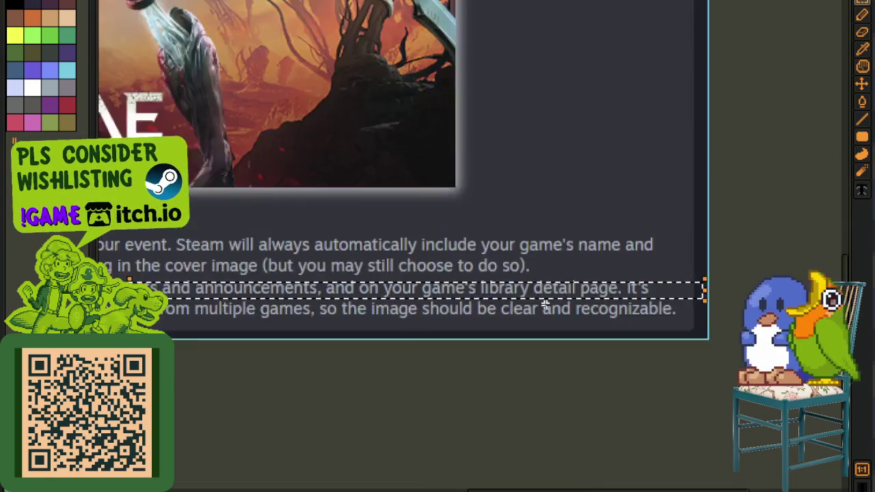
{"action": "scroll", "coordinate": [196, 313], "scroll_direction": "down", "scroll_amount": 2}
{"action": "scroll", "coordinate": [197, 313], "scroll_direction": "up", "scroll_amount": 1}
{"action": "scroll", "coordinate": [269, 312], "scroll_direction": "up", "scroll_amount": 3}
Marquee-select the 'Size: 800px wide x 450px tall' caption and copy it
{"action": "left_click_drag", "start_coordinate": [264, 288], "coordinate": [826, 290]}
{"action": "left_click_drag", "start_coordinate": [826, 258], "coordinate": [824, 260]}
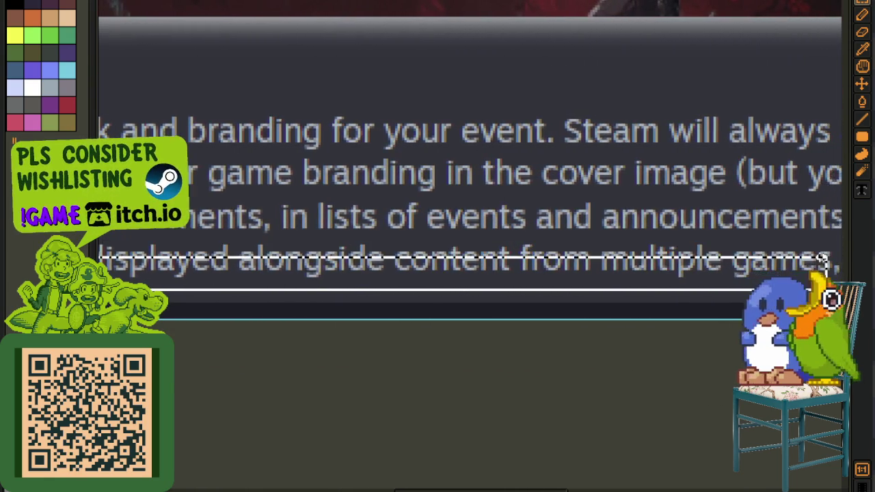
{"action": "left_click_drag", "start_coordinate": [824, 260], "coordinate": [838, 231]}
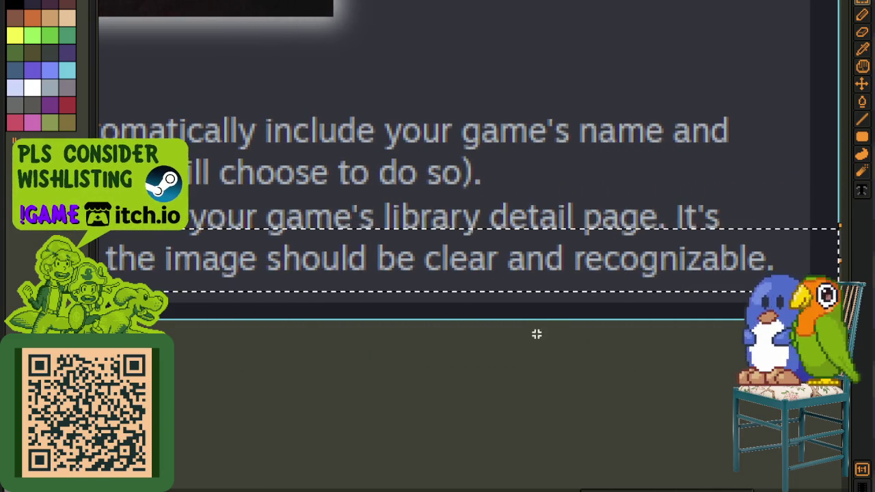
{"action": "scroll", "coordinate": [536, 335], "scroll_direction": "down", "scroll_amount": 3}
{"action": "scroll", "coordinate": [288, 219], "scroll_direction": "up", "scroll_amount": 2}
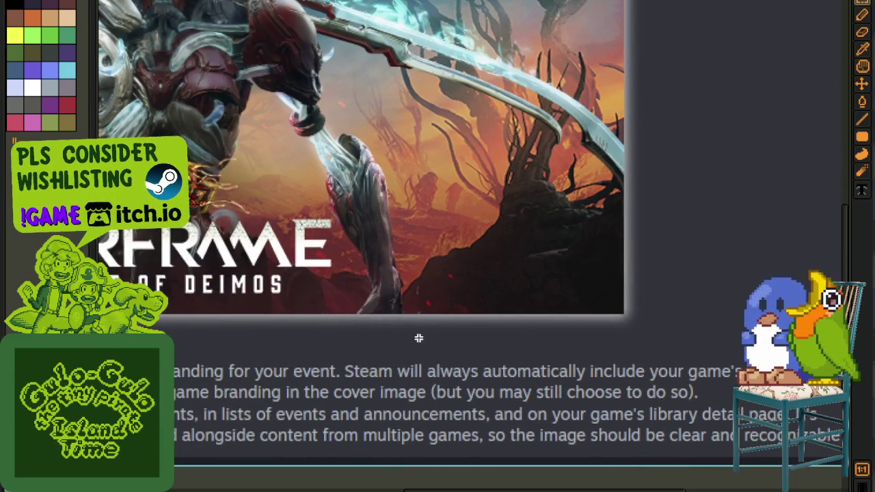
{"action": "scroll", "coordinate": [418, 338], "scroll_direction": "down", "scroll_amount": 1}
{"action": "scroll", "coordinate": [480, 381], "scroll_direction": "up", "scroll_amount": 4}
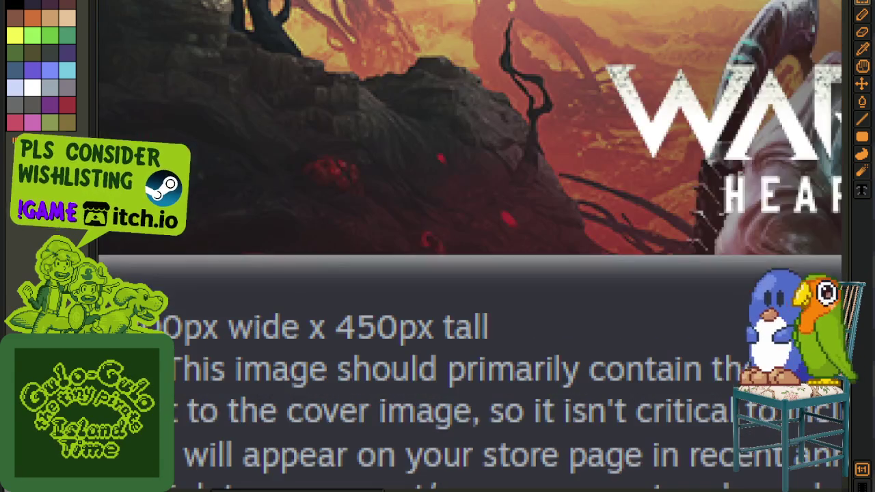
{"action": "left_click_drag", "start_coordinate": [428, 366], "coordinate": [431, 369]}
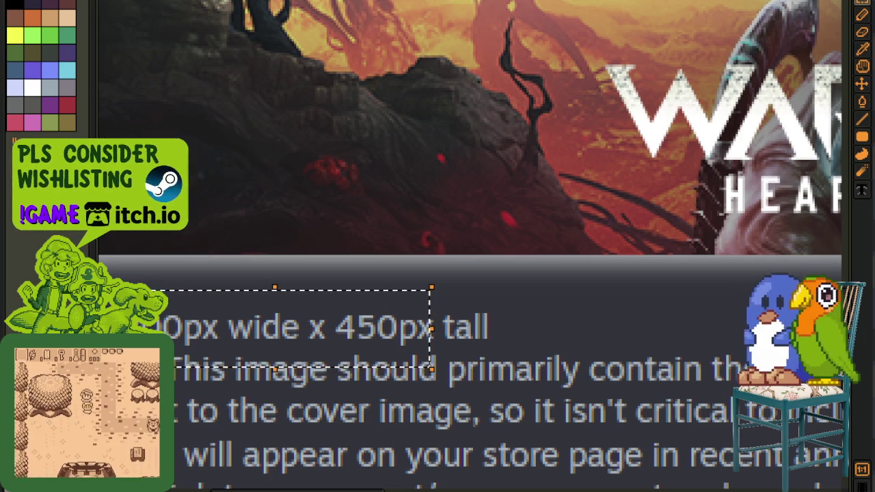
{"action": "key", "text": "alt+f"}
Paste the copied caption into a new 190×65 sprite and select the 800 x 450 value
{"action": "key", "text": "n"}
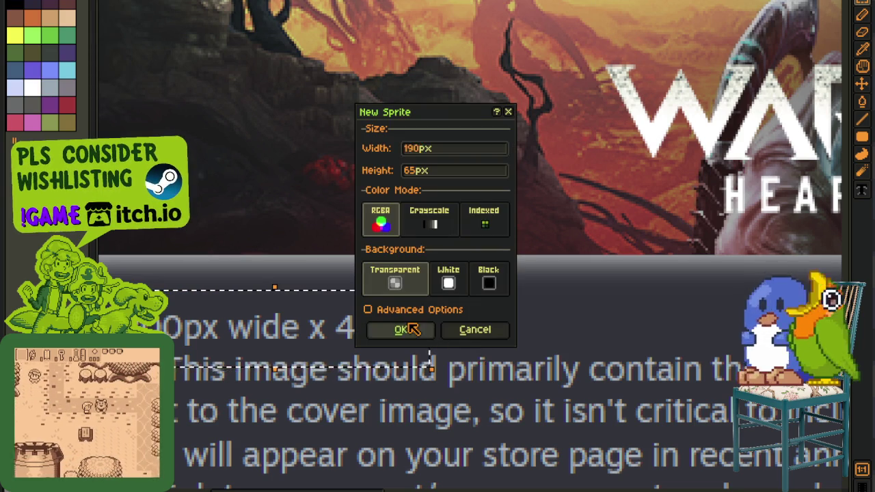
{"action": "left_click", "coordinate": [401, 330]}
{"action": "key", "text": "ctrl+v"}
{"action": "scroll", "coordinate": [494, 267], "scroll_direction": "up", "scroll_amount": 1}
{"action": "left_click_drag", "start_coordinate": [408, 223], "coordinate": [611, 285]}
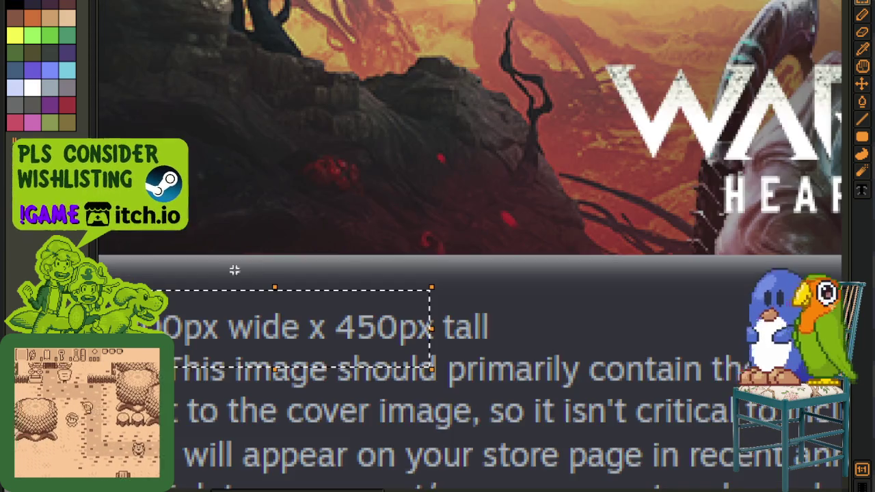
{"action": "scroll", "coordinate": [234, 271], "scroll_direction": "down", "scroll_amount": 1}
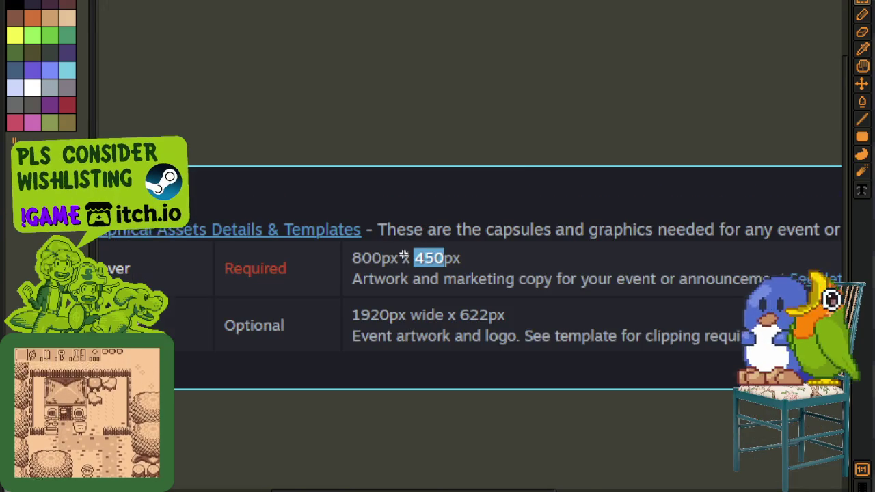
{"action": "scroll", "coordinate": [403, 257], "scroll_direction": "up", "scroll_amount": 1}
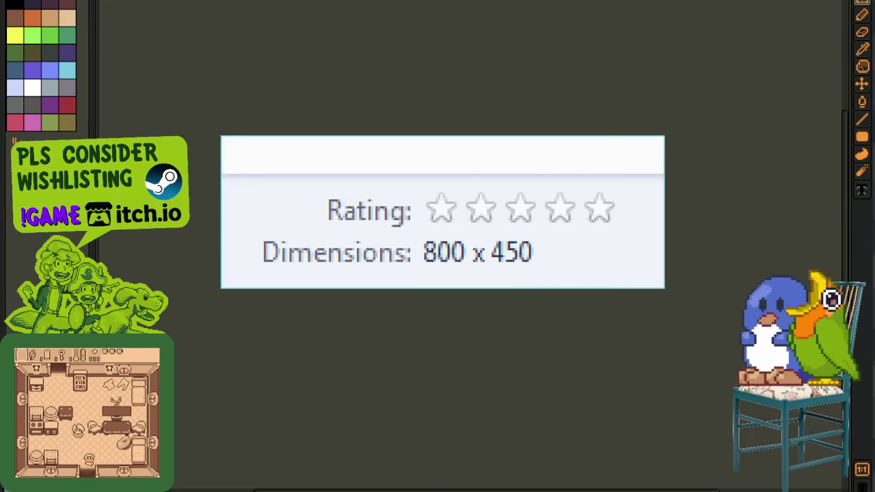
Close three sprites, including the dimensions table, without saving
{"action": "key", "text": "ctrl+w"}
{"action": "left_click", "coordinate": [454, 251]}
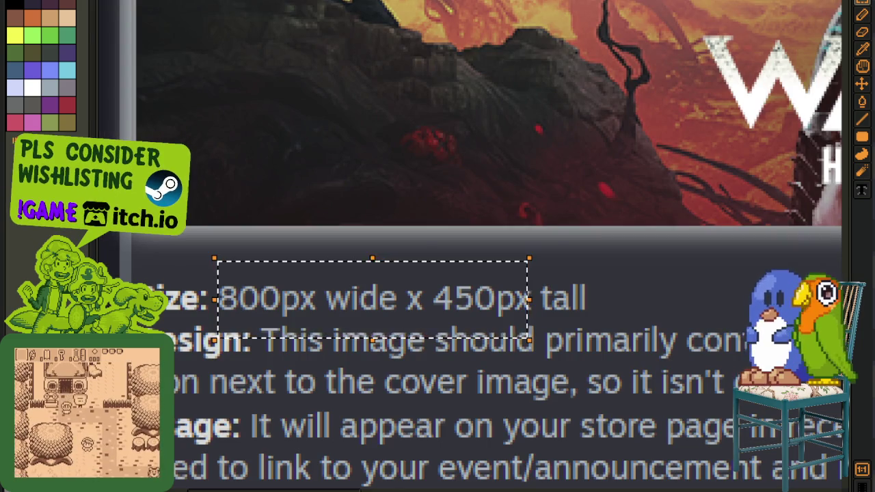
{"action": "key", "text": "ctrl+w"}
{"action": "left_click", "coordinate": [453, 252]}
{"action": "scroll", "coordinate": [471, 231], "scroll_direction": "down", "scroll_amount": 4}
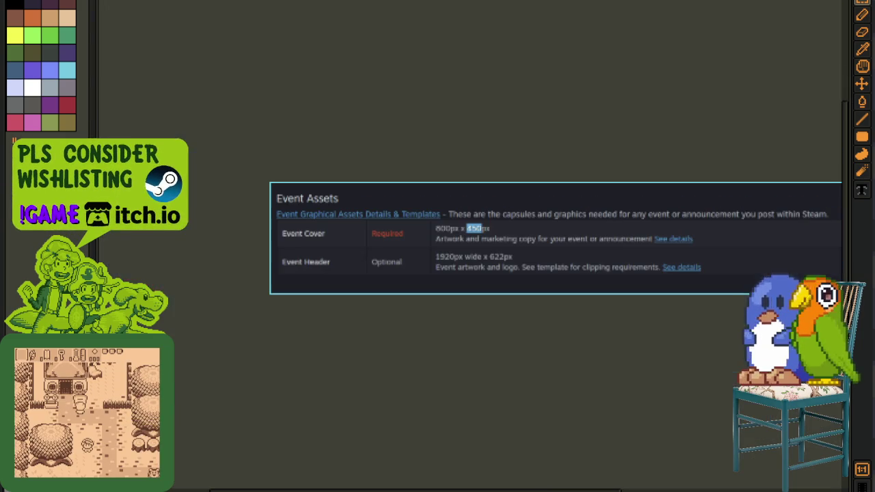
{"action": "key", "text": "ctrl+w"}
{"action": "left_click", "coordinate": [414, 252]}
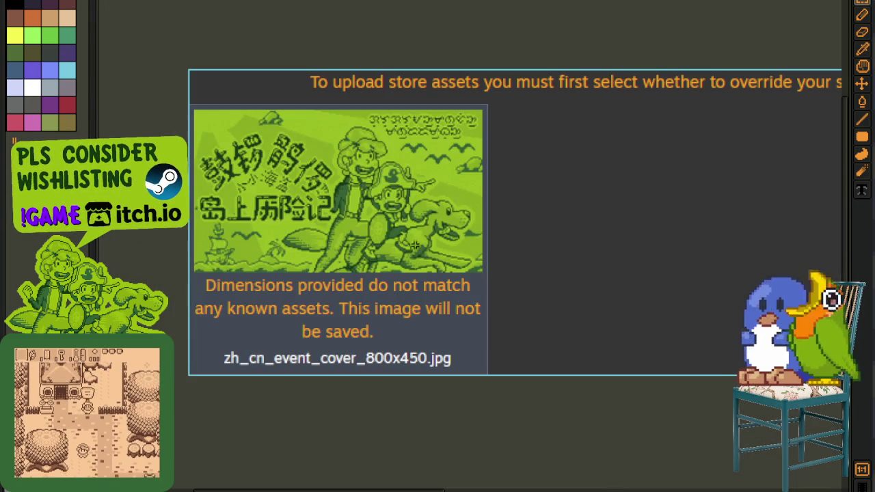
Zoom in and marquee-select '_800x450.jpg' in the zh_cn_event_cover file name
{"action": "scroll", "coordinate": [308, 341], "scroll_direction": "up", "scroll_amount": 2}
{"action": "left_click_drag", "start_coordinate": [409, 333], "coordinate": [621, 415]}
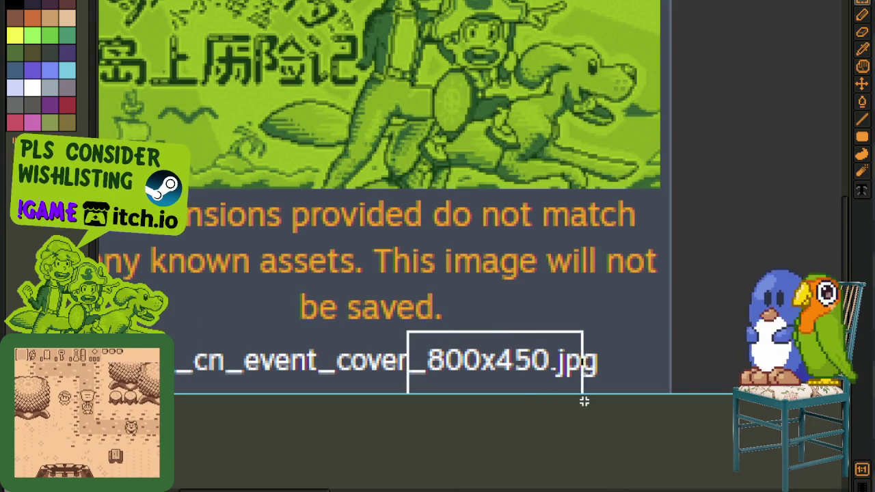
{"action": "scroll", "coordinate": [472, 280], "scroll_direction": "down", "scroll_amount": 2}
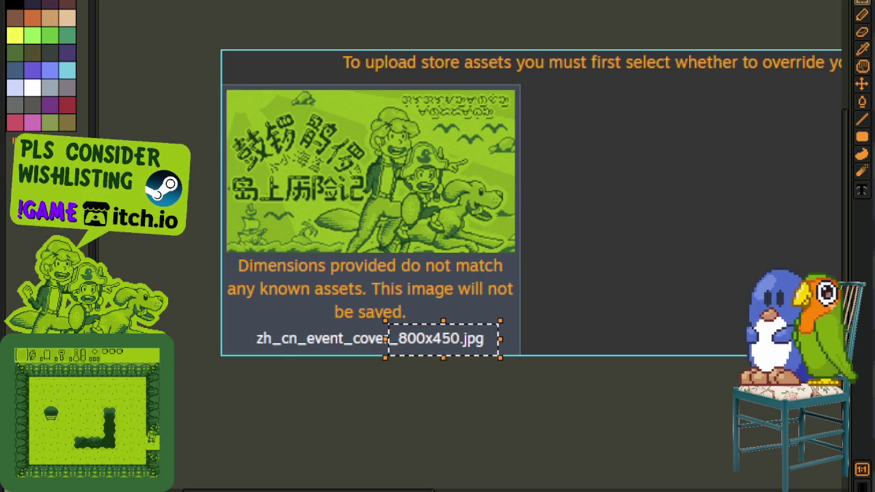
Frame the zh_cn_event_cover_800x450.jpg file name below the cover screenshot in view
{"action": "scroll", "coordinate": [312, 316], "scroll_direction": "up", "scroll_amount": 2}
{"action": "left_click_drag", "start_coordinate": [268, 323], "coordinate": [648, 394]}
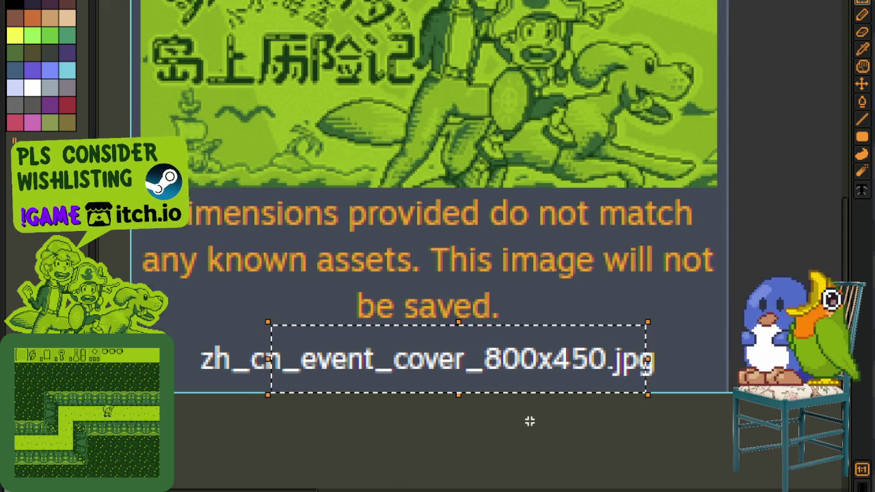
{"action": "scroll", "coordinate": [530, 420], "scroll_direction": "down", "scroll_amount": 2}
{"action": "left_click_drag", "start_coordinate": [679, 427], "coordinate": [442, 395]}
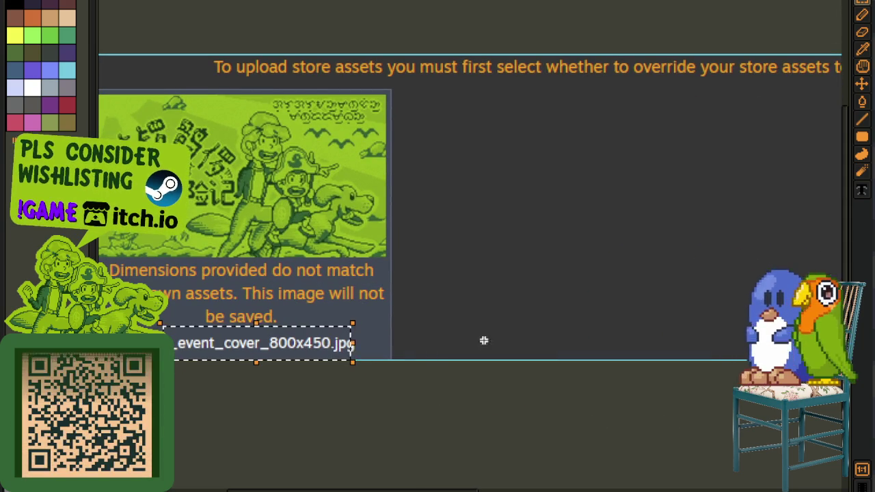
{"action": "left_click_drag", "start_coordinate": [541, 324], "coordinate": [577, 350]}
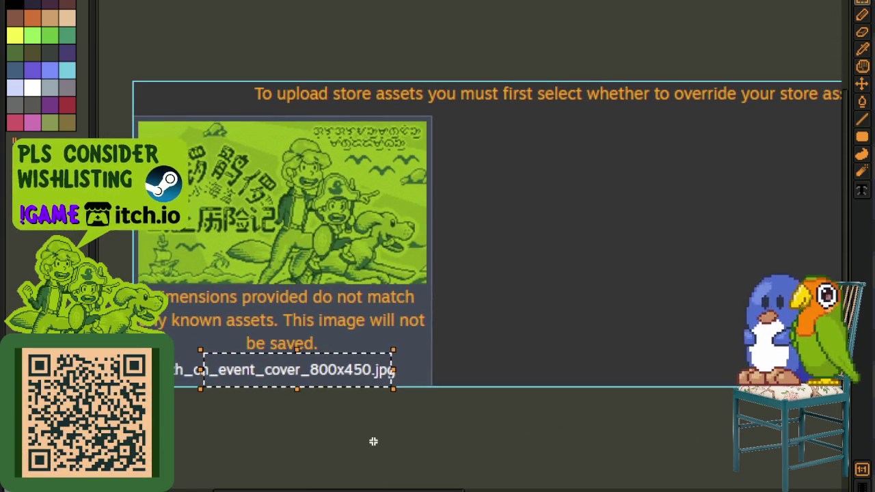
Marquee-select the whole file name, then close the Sprite-0009 cover image
{"action": "scroll", "coordinate": [226, 358], "scroll_direction": "up", "scroll_amount": 2}
{"action": "mouse_move", "coordinate": [205, 356]}
{"action": "left_mouse_down"}
{"action": "mouse_move", "coordinate": [311, 390]}
{"action": "mouse_move", "coordinate": [538, 387]}
{"action": "left_mouse_up"}
{"action": "scroll", "coordinate": [655, 424], "scroll_direction": "down", "scroll_amount": 3}
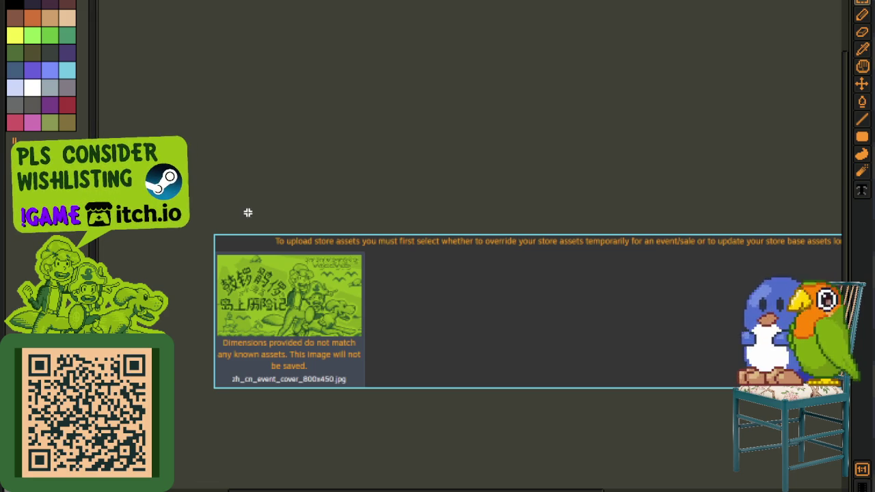
{"action": "key", "text": "ctrl+w"}
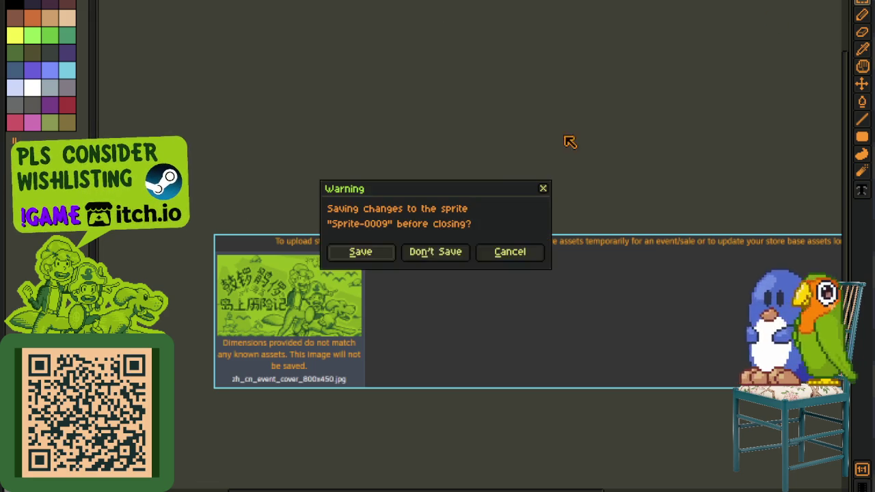
{"action": "left_click", "coordinate": [436, 254]}
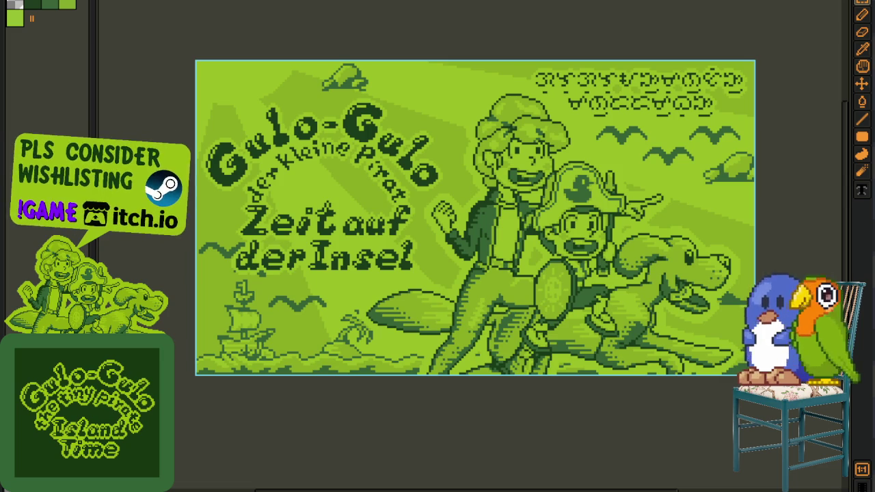
{"action": "scroll", "coordinate": [367, 249], "scroll_direction": "right", "scroll_amount": 2}
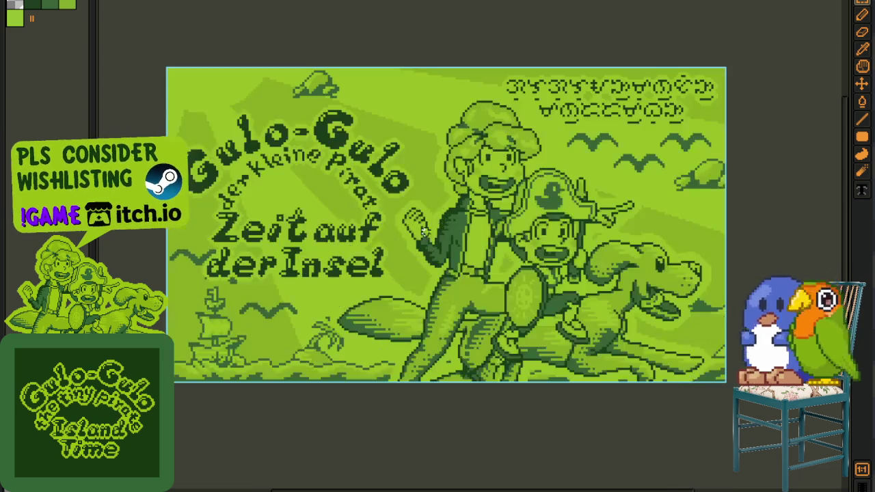
{"action": "scroll", "coordinate": [794, 81], "scroll_direction": "left", "scroll_amount": 5}
{"action": "key", "text": "ctrl+a"}
{"action": "key", "text": "ctrl+d"}
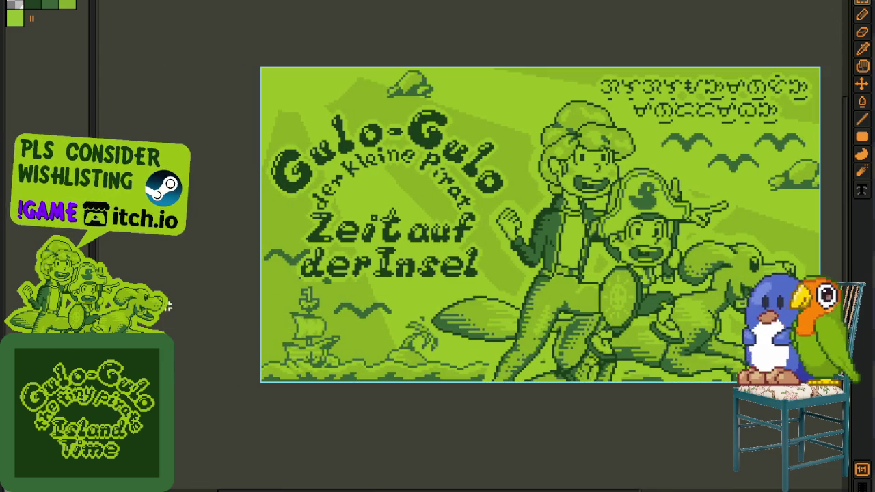
{"action": "scroll", "coordinate": [506, 233], "scroll_direction": "right", "scroll_amount": 1}
{"action": "scroll", "coordinate": [485, 236], "scroll_direction": "right", "scroll_amount": 2}
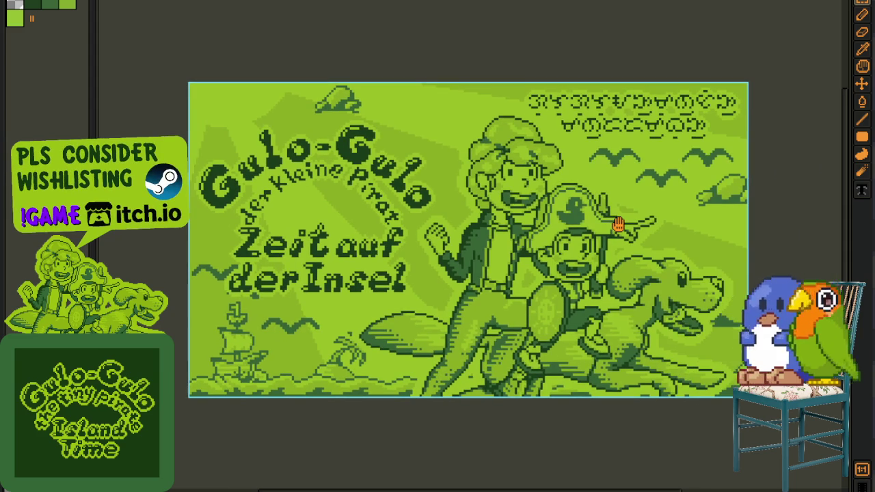